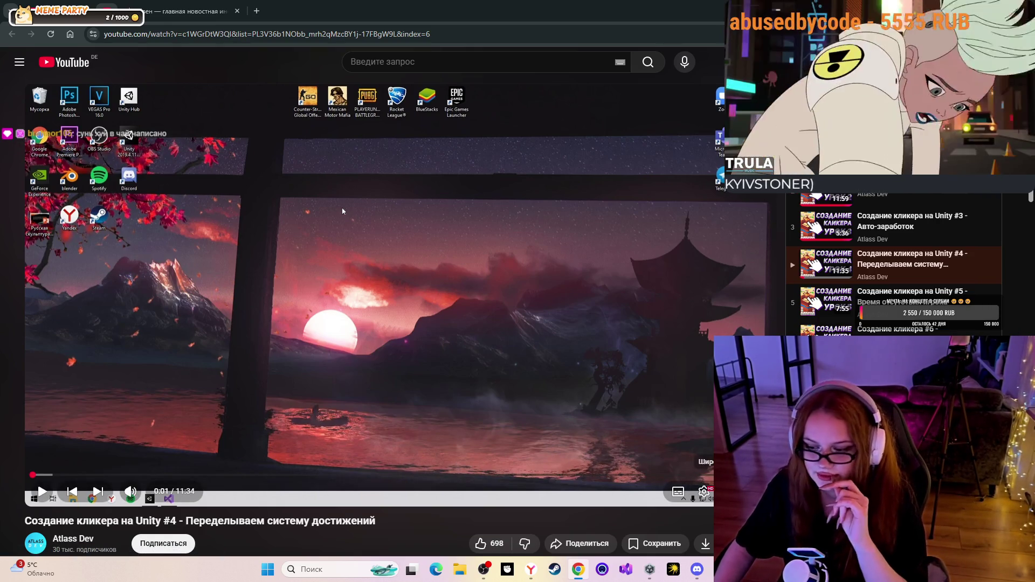
Watch the achievements video full screen, then pause it at 0:05 and exit full screen
{"action": "key", "text": "f"}
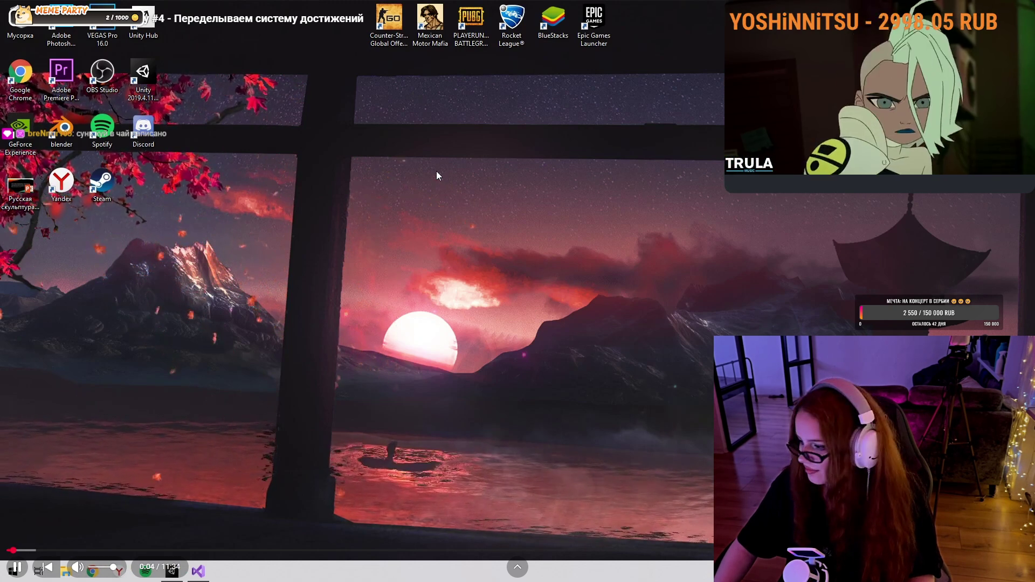
{"action": "key", "text": "space"}
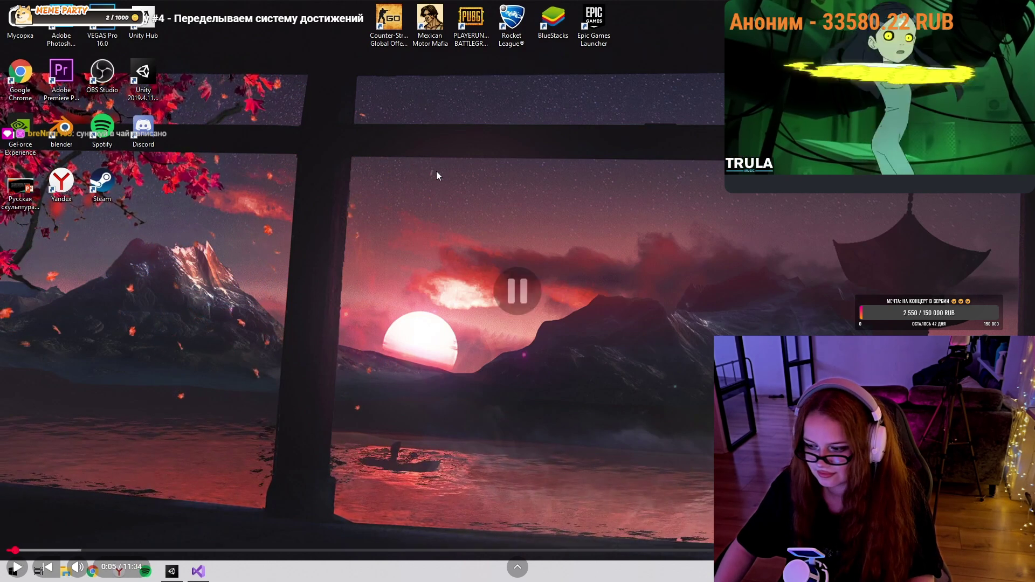
{"action": "key", "text": "Escape"}
Back in Unity, show the Console and run the Achievements scene in Play mode
{"action": "key", "text": "alt+Tab"}
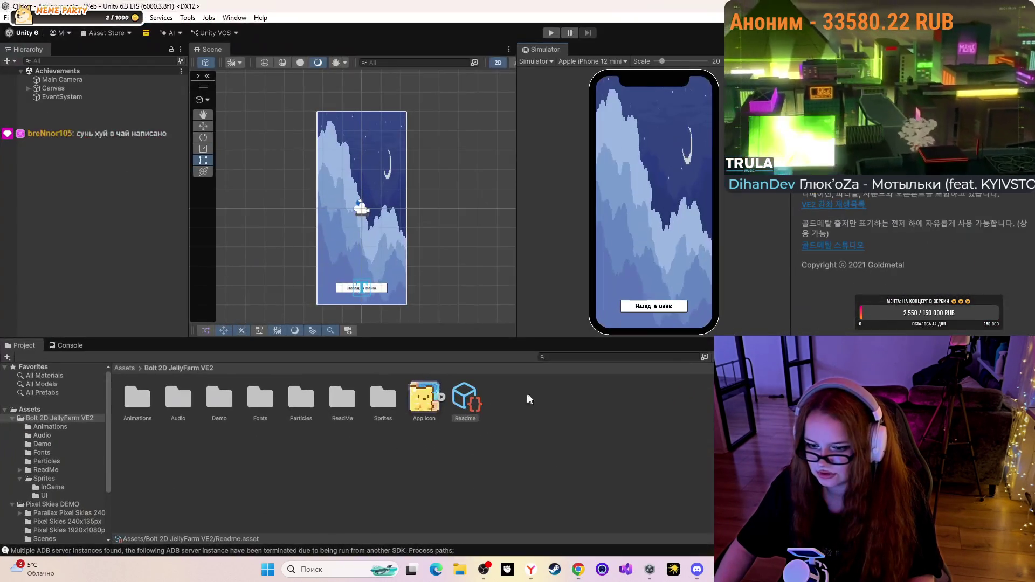
{"action": "left_click", "coordinate": [61, 346]}
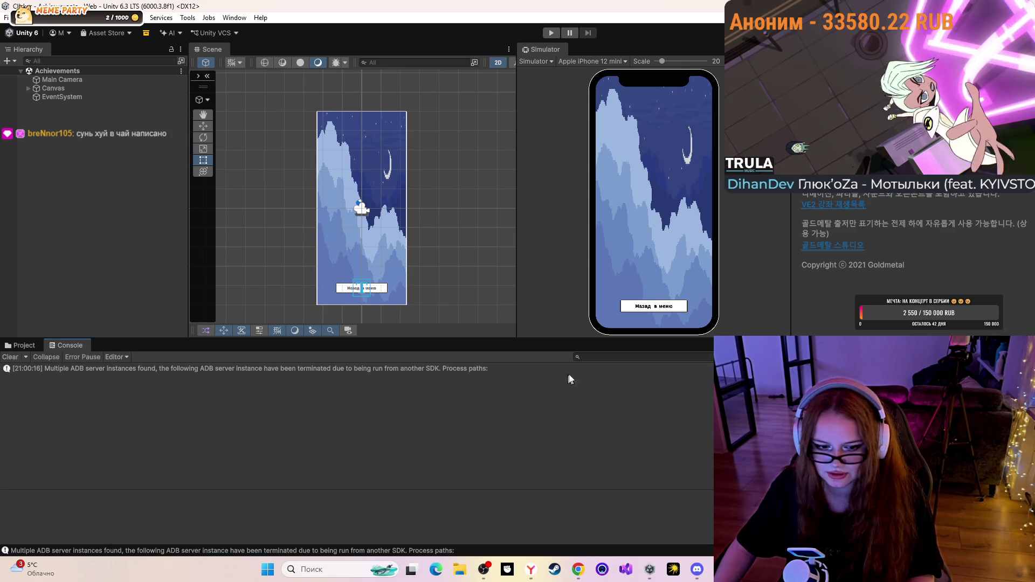
{"action": "left_click", "coordinate": [551, 33]}
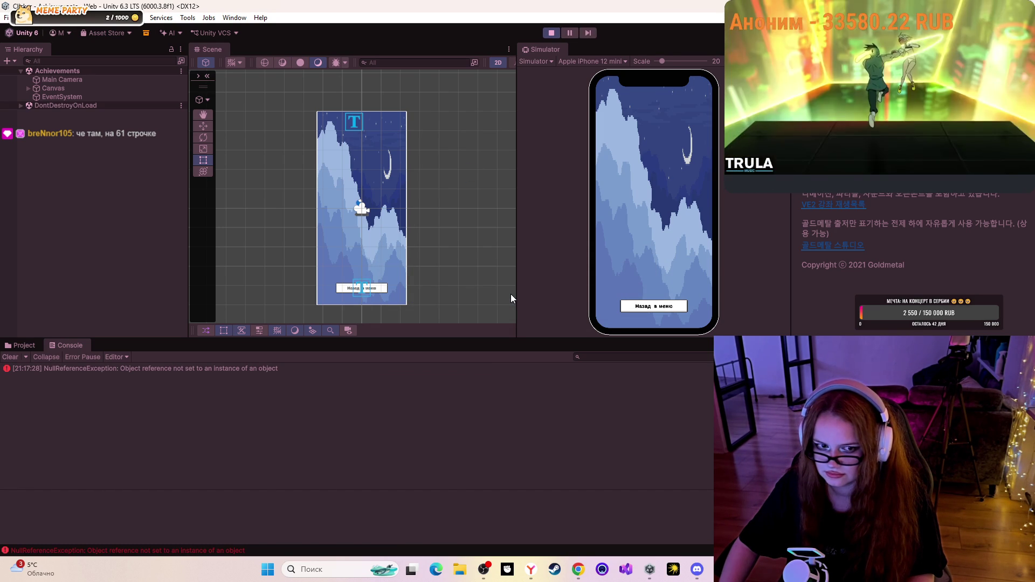
Jump from the NullReferenceException to AchMenu.cs line 55, review setAchievs, then return to Unity
{"action": "left_click", "coordinate": [150, 372]}
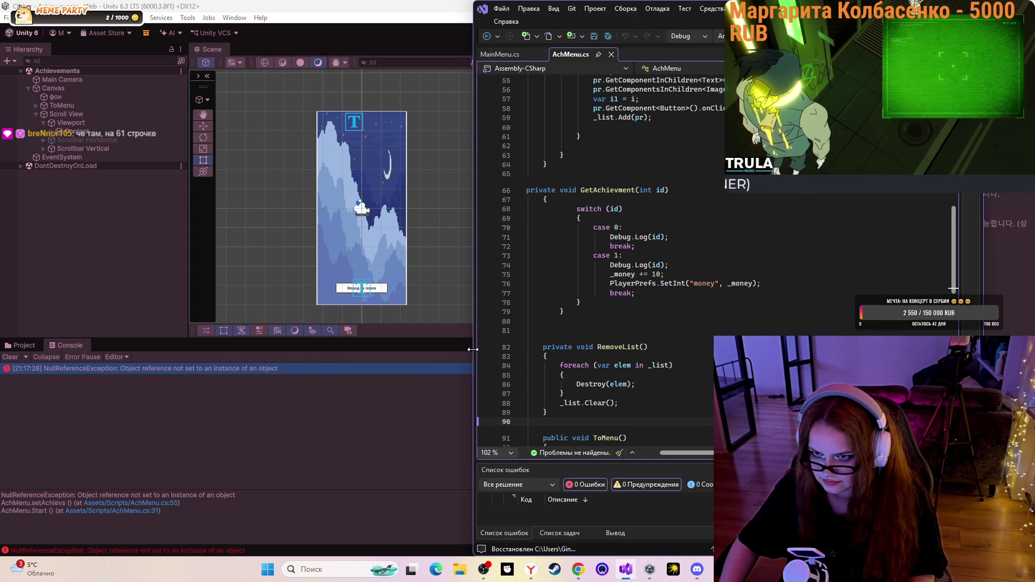
{"action": "double_click", "coordinate": [96, 369]}
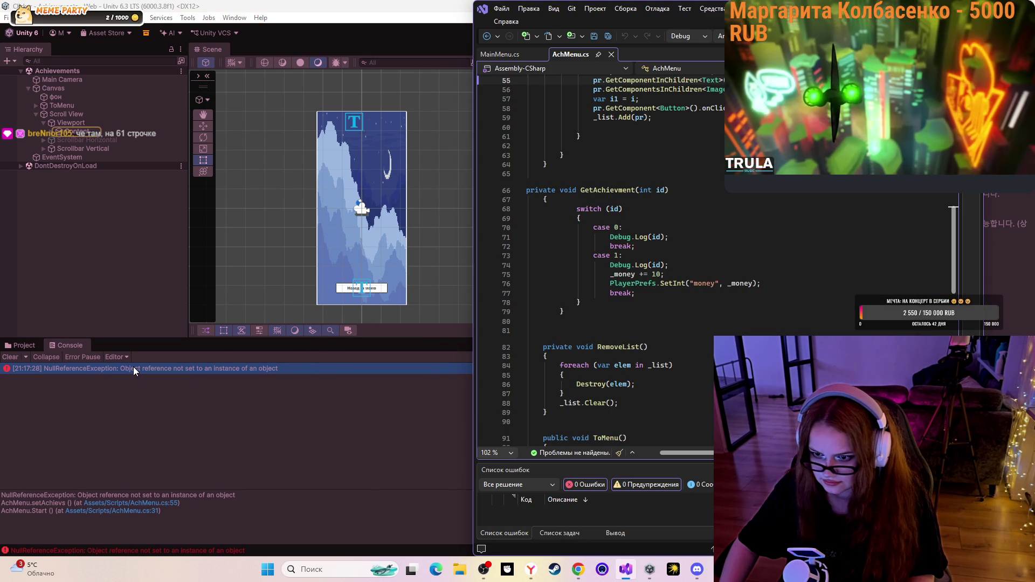
{"action": "scroll", "coordinate": [609, 338], "scroll_direction": "down", "scroll_amount": 2}
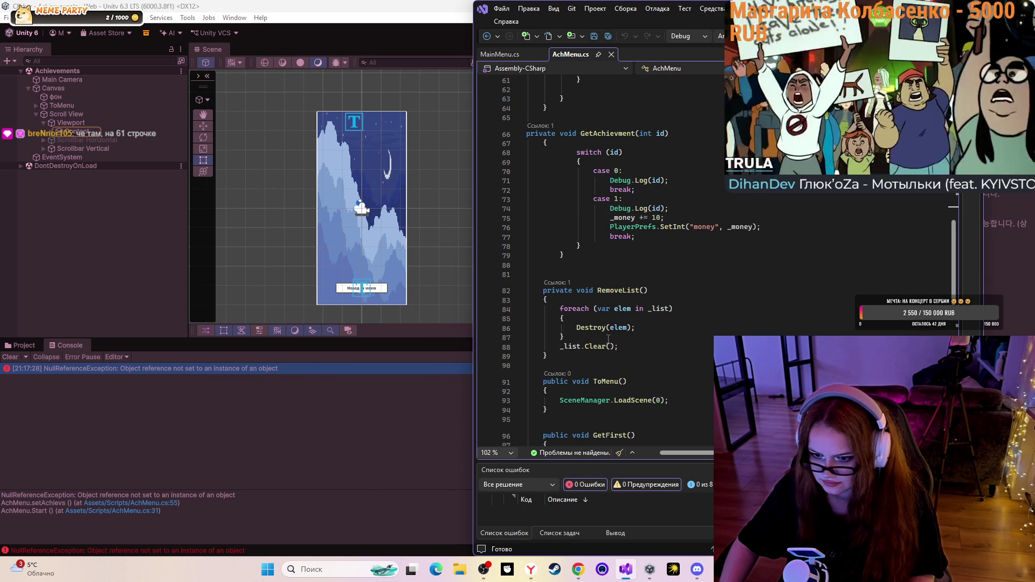
{"action": "scroll", "coordinate": [609, 338], "scroll_direction": "down", "scroll_amount": 1}
{"action": "scroll", "coordinate": [609, 339], "scroll_direction": "up", "scroll_amount": 6}
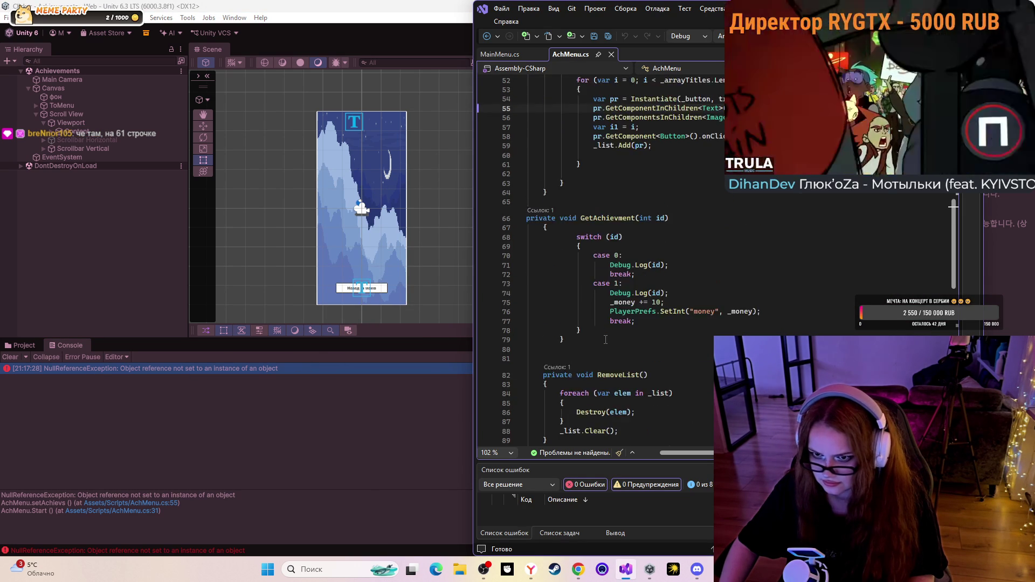
{"action": "scroll", "coordinate": [602, 340], "scroll_direction": "up", "scroll_amount": 3}
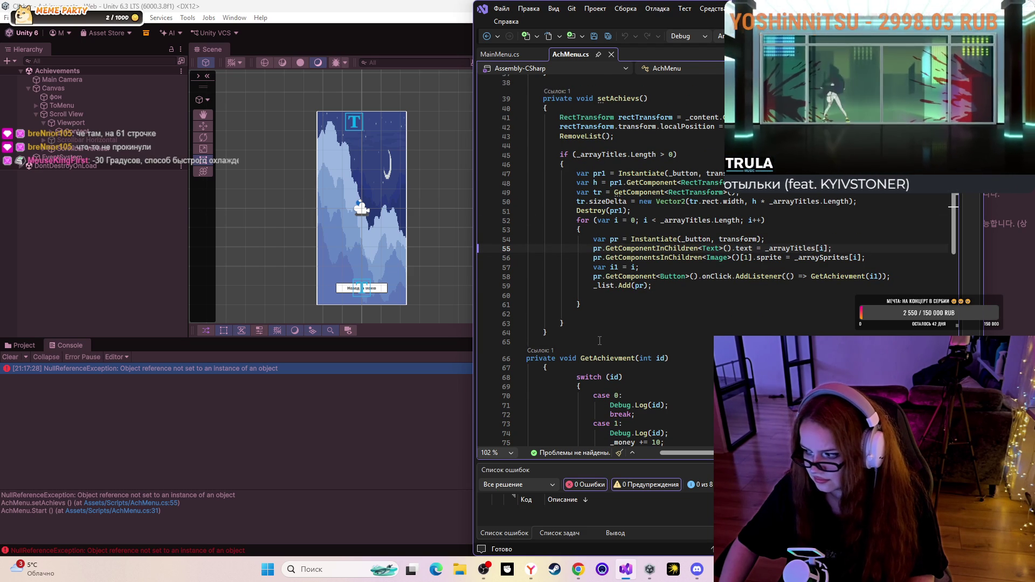
{"action": "left_click", "coordinate": [182, 417]}
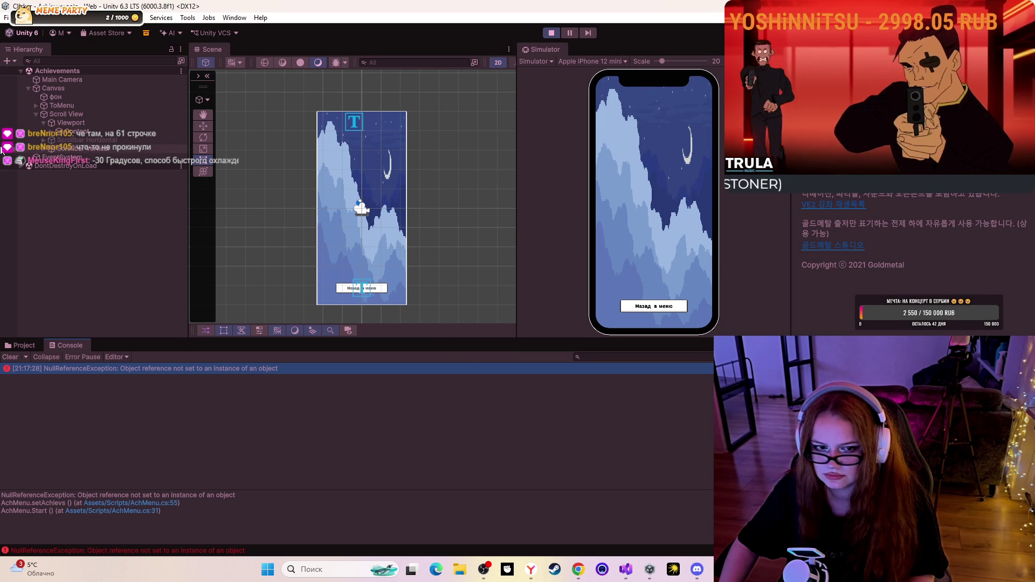
Select the Content object and reopen the error's line 55 in code before returning to Unity
{"action": "left_click", "coordinate": [86, 133]}
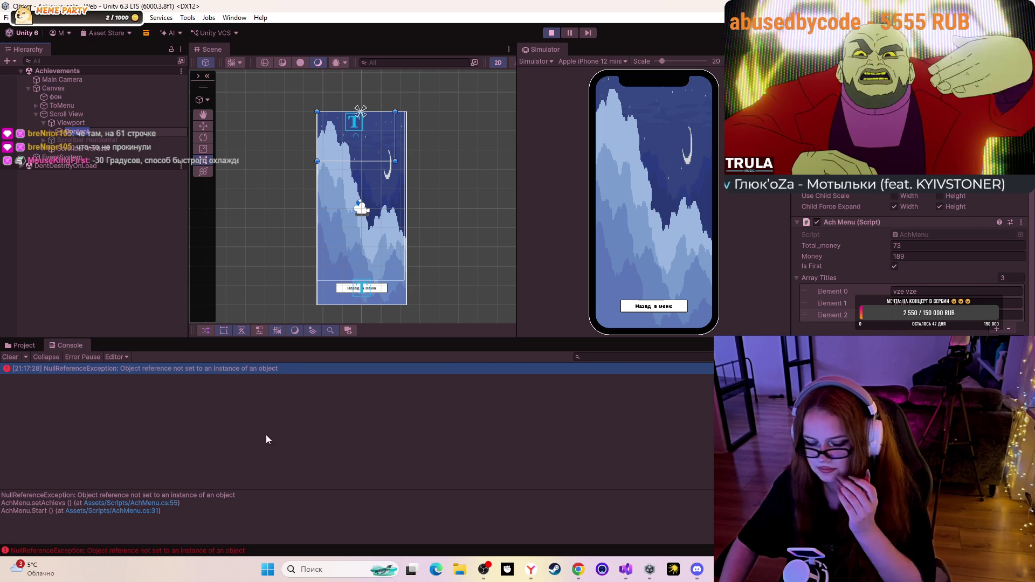
{"action": "double_click", "coordinate": [235, 368]}
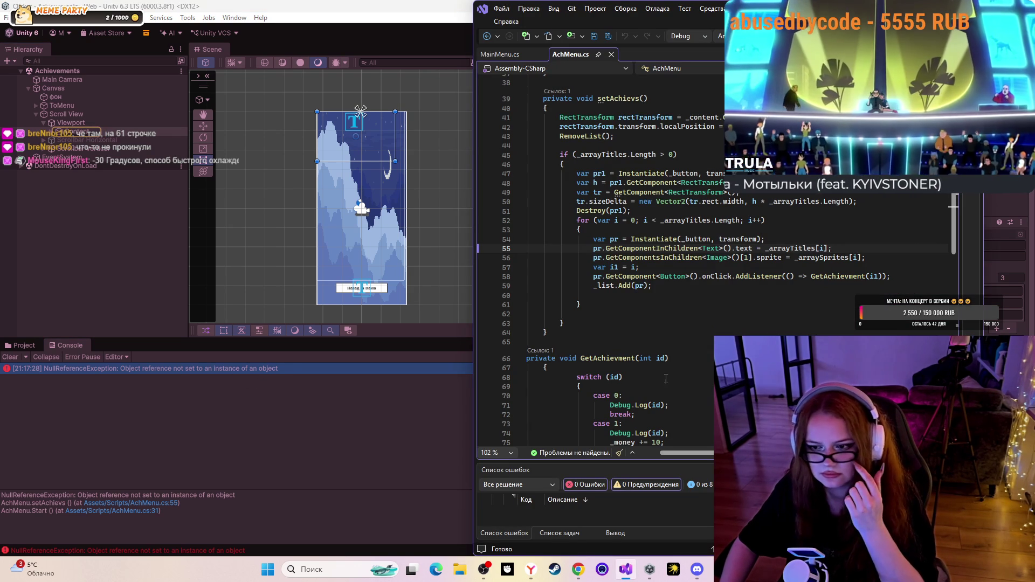
{"action": "key", "text": "alt+Tab"}
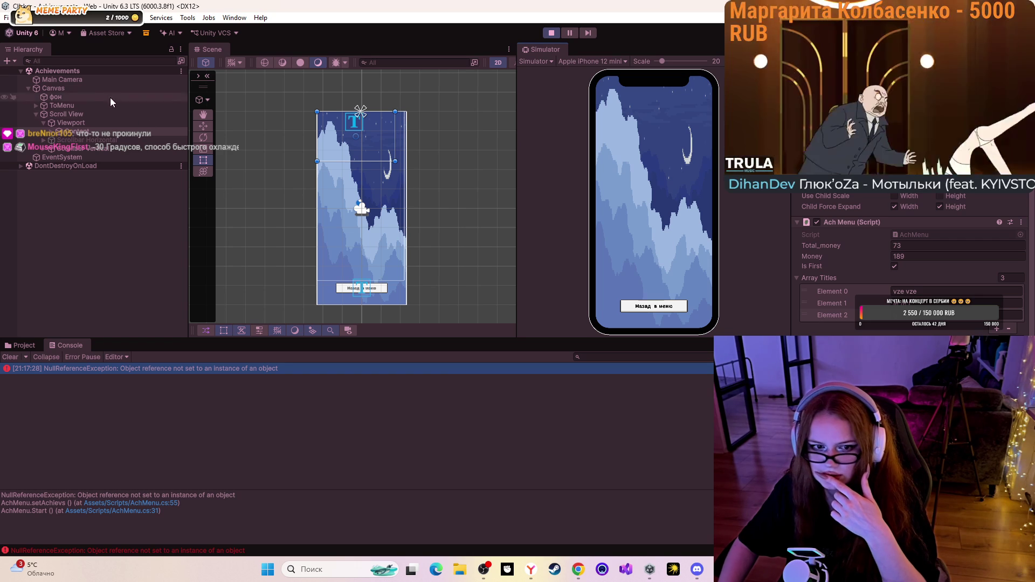
Stop the running game and show the top-level Assets folders in the Project window
{"action": "left_click", "coordinate": [553, 33]}
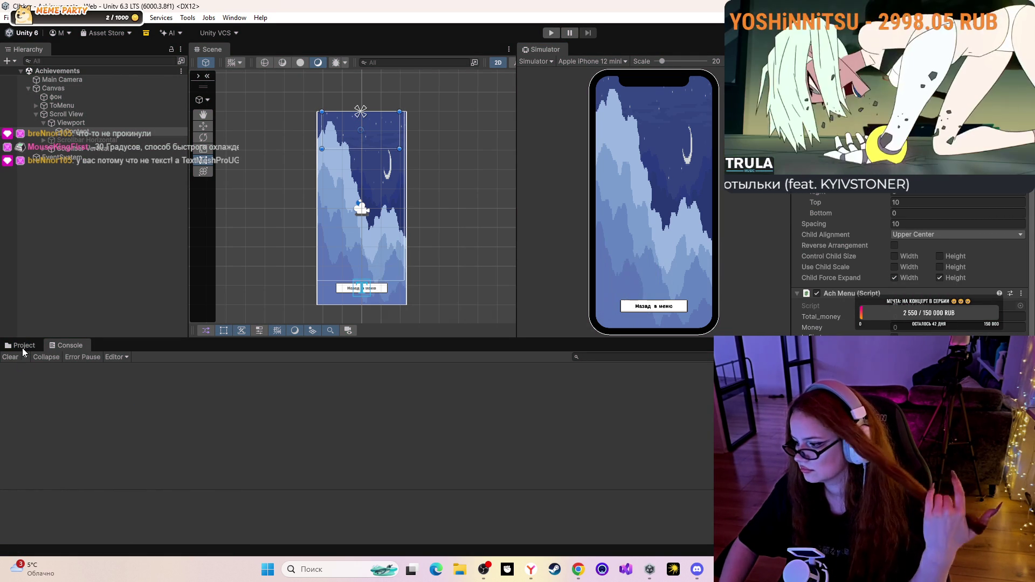
{"action": "left_click", "coordinate": [23, 346]}
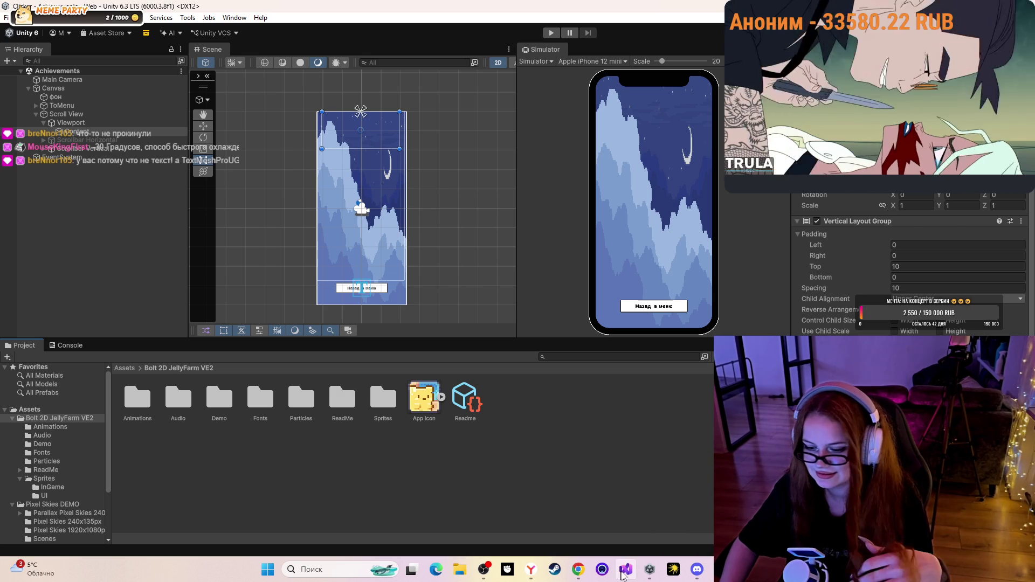
{"action": "mouse_move", "coordinate": [650, 569]}
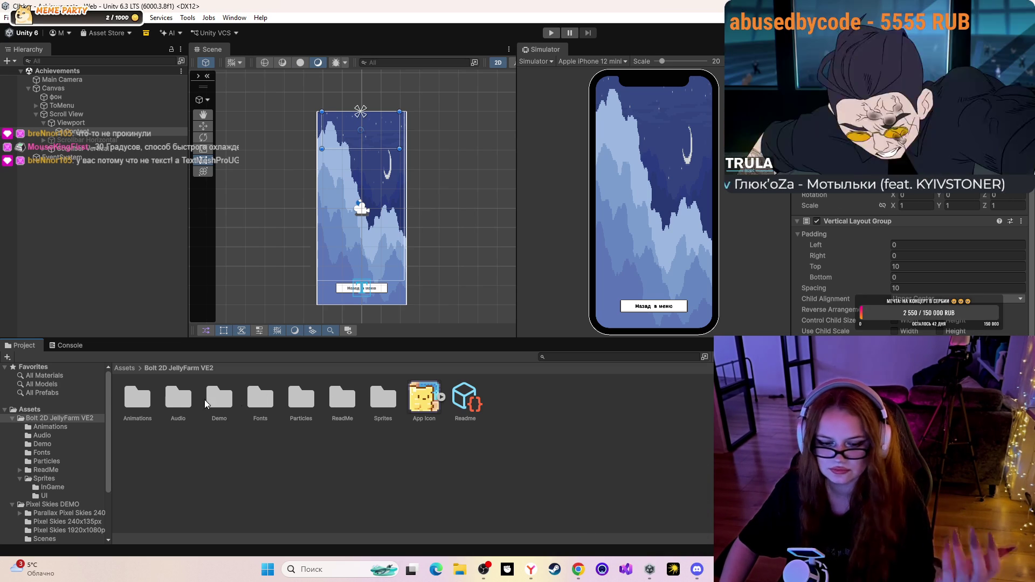
Open AchMenu.cs from Assets > Scripts in Visual Studio and scroll down to setAchievs
{"action": "left_click", "coordinate": [127, 369]}
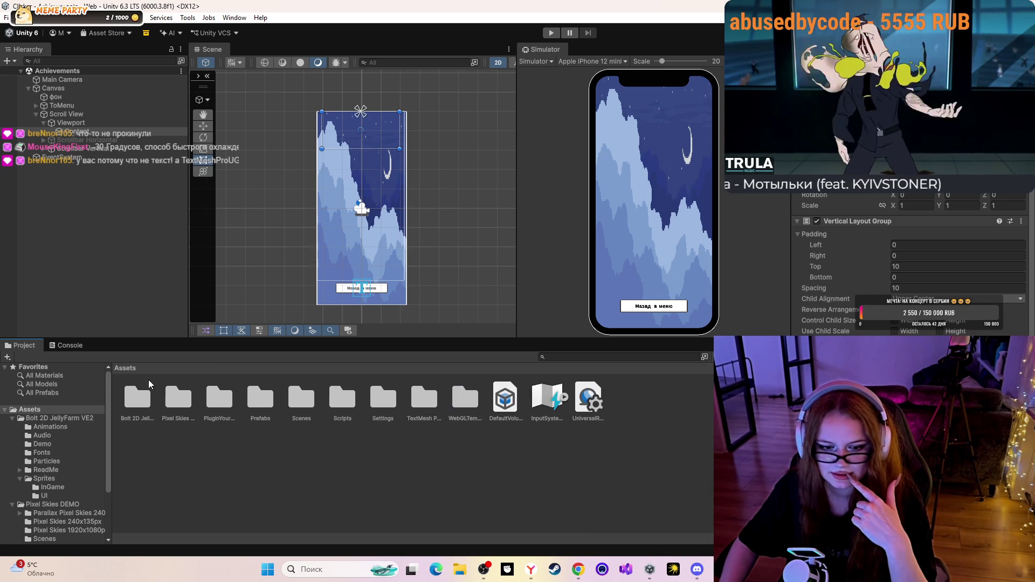
{"action": "double_click", "coordinate": [339, 403]}
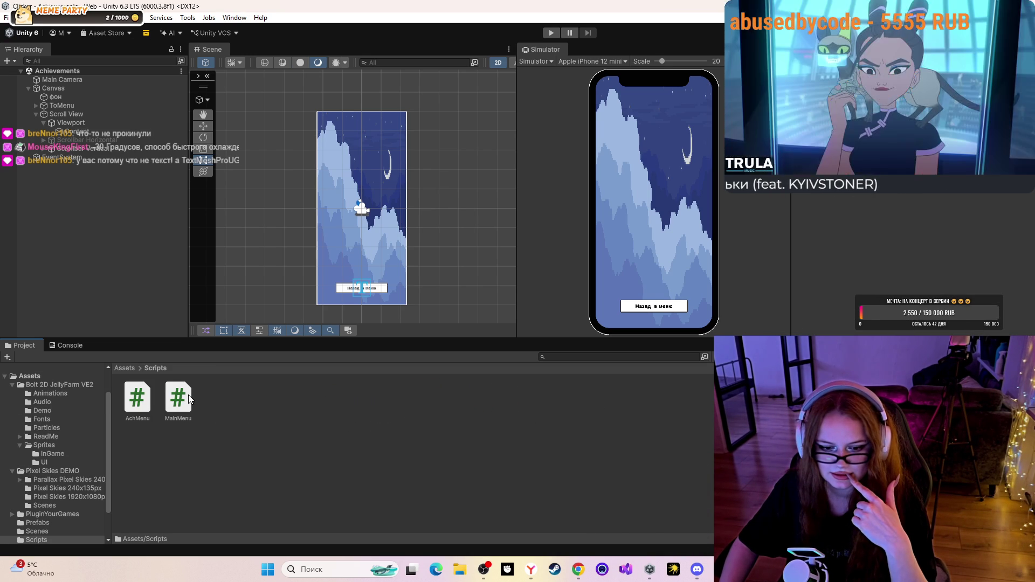
{"action": "double_click", "coordinate": [138, 398]}
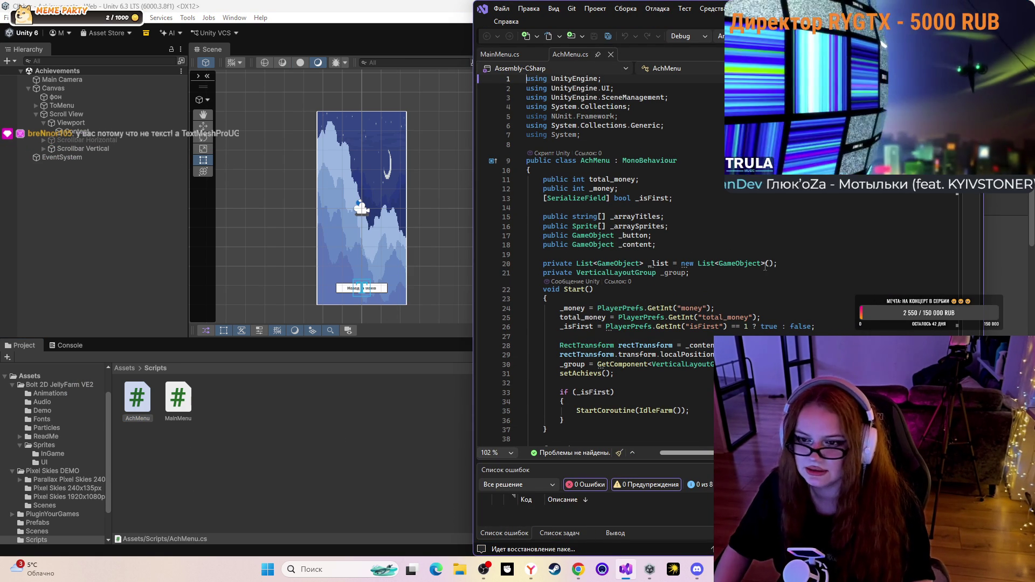
{"action": "scroll", "coordinate": [757, 282], "scroll_direction": "down", "scroll_amount": 1}
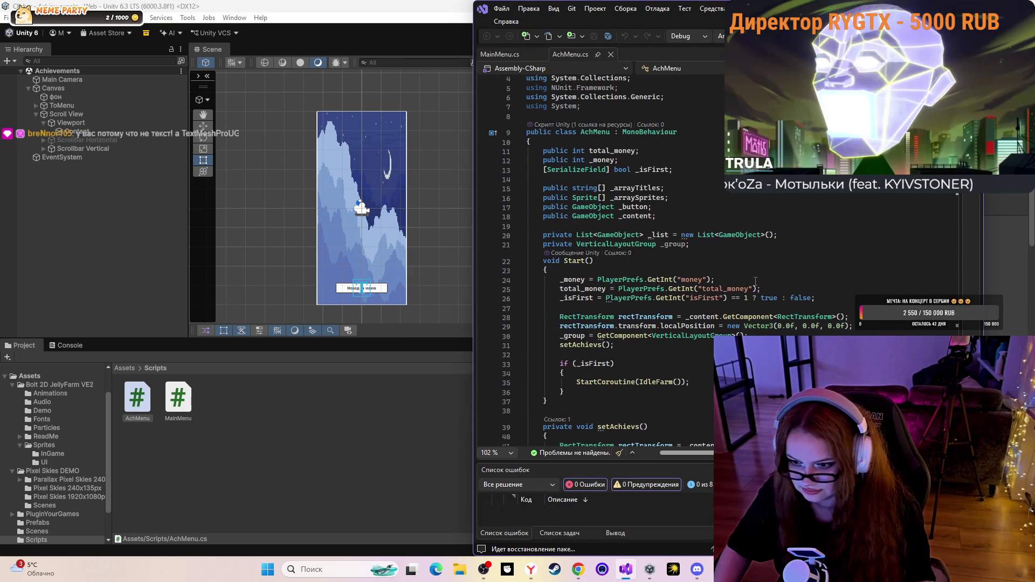
{"action": "scroll", "coordinate": [756, 281], "scroll_direction": "down", "scroll_amount": 4}
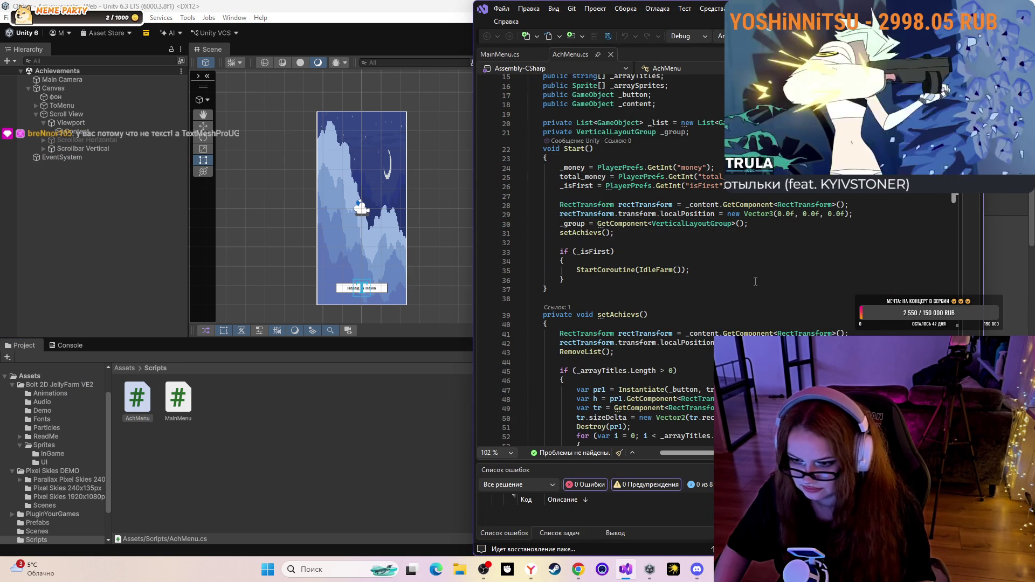
{"action": "scroll", "coordinate": [755, 280], "scroll_direction": "down", "scroll_amount": 6}
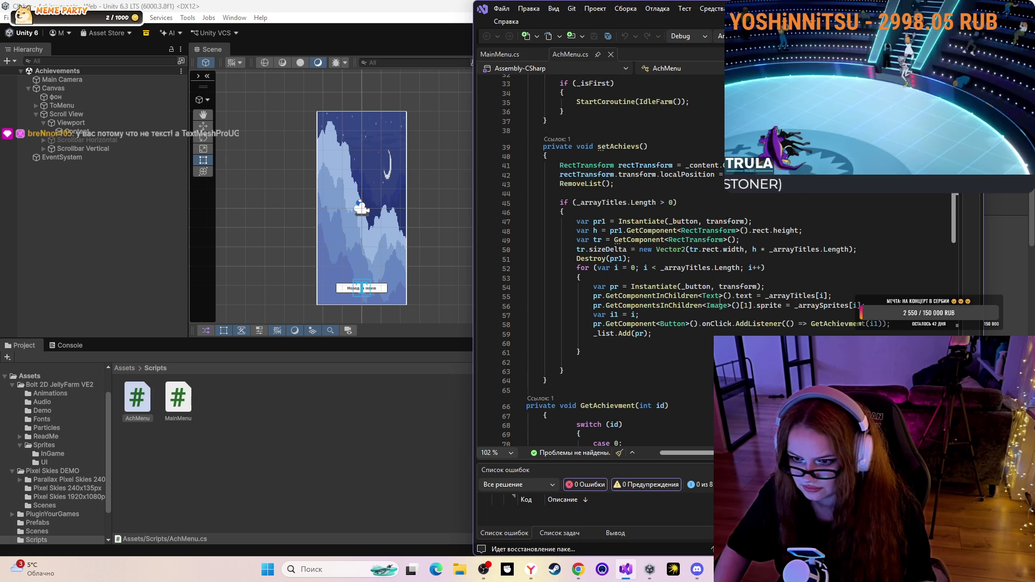
Change line 55 to GetComponentInChildren<TextMesh>() using IntelliSense, clearing the error
{"action": "left_click", "coordinate": [719, 295]}
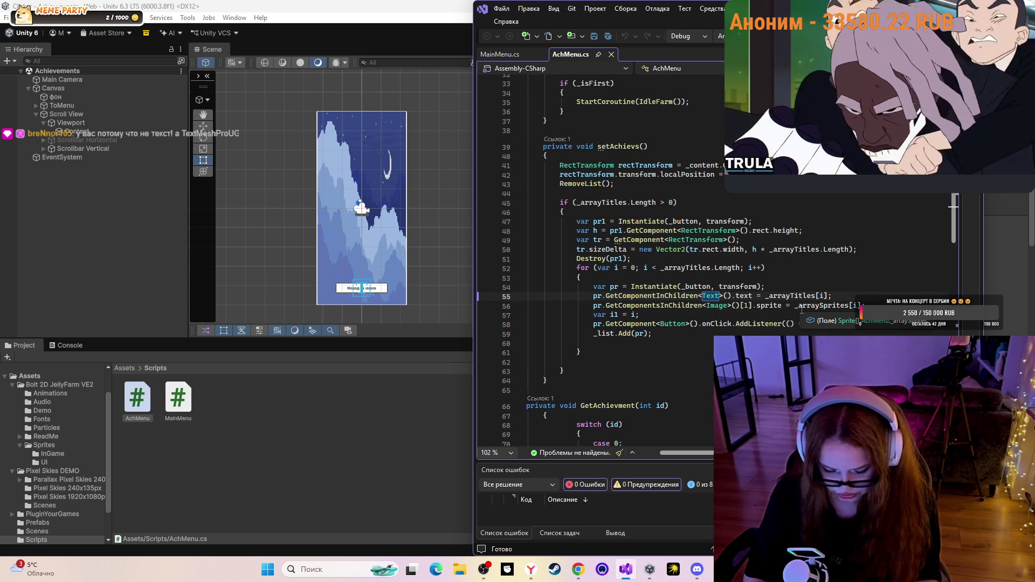
{"action": "type", "text": "Ь"}
{"action": "key", "text": "BackSpace"}
{"action": "key", "text": "BackSpace"}
{"action": "key", "text": "BackSpace"}
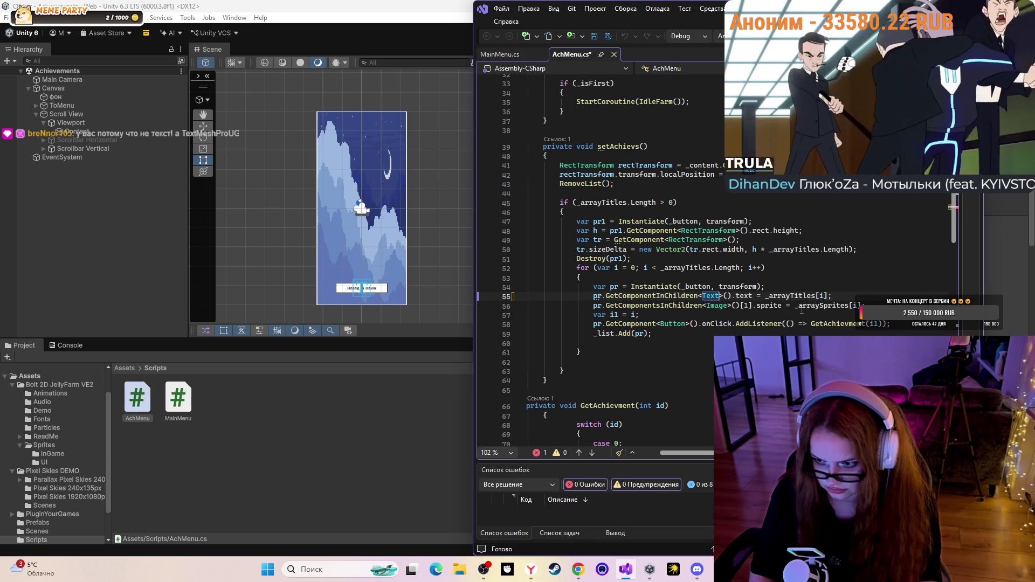
{"action": "key", "text": "BackSpace"}
{"action": "key", "text": "BackSpace"}
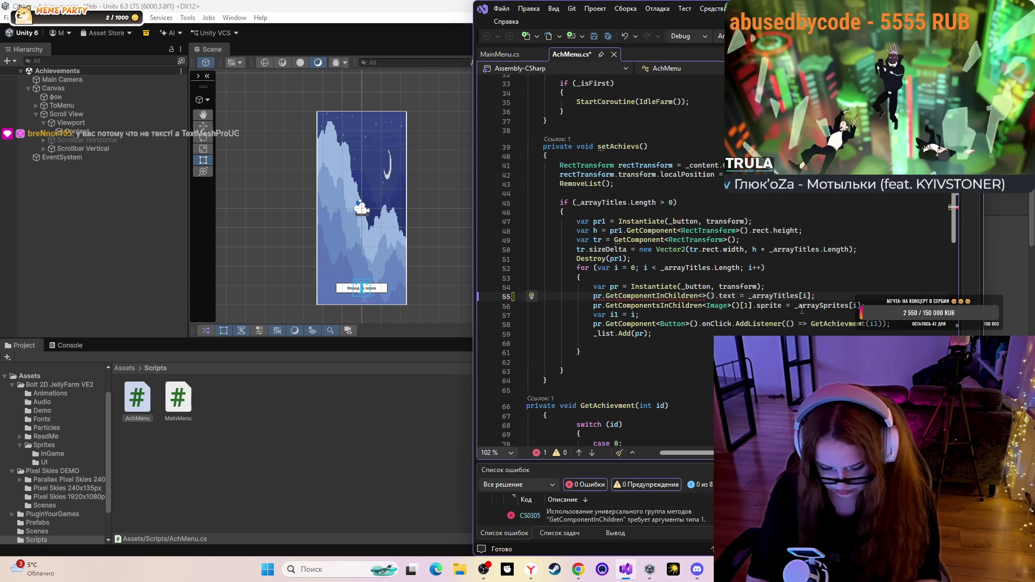
{"action": "key", "text": "alt"}
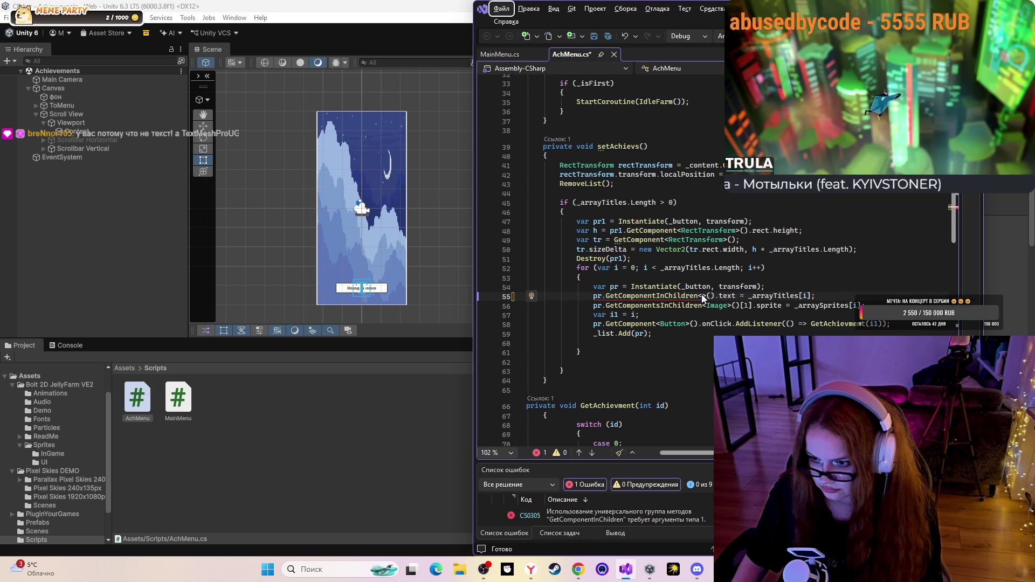
{"action": "key", "text": "alt"}
{"action": "type", "text": "Te"}
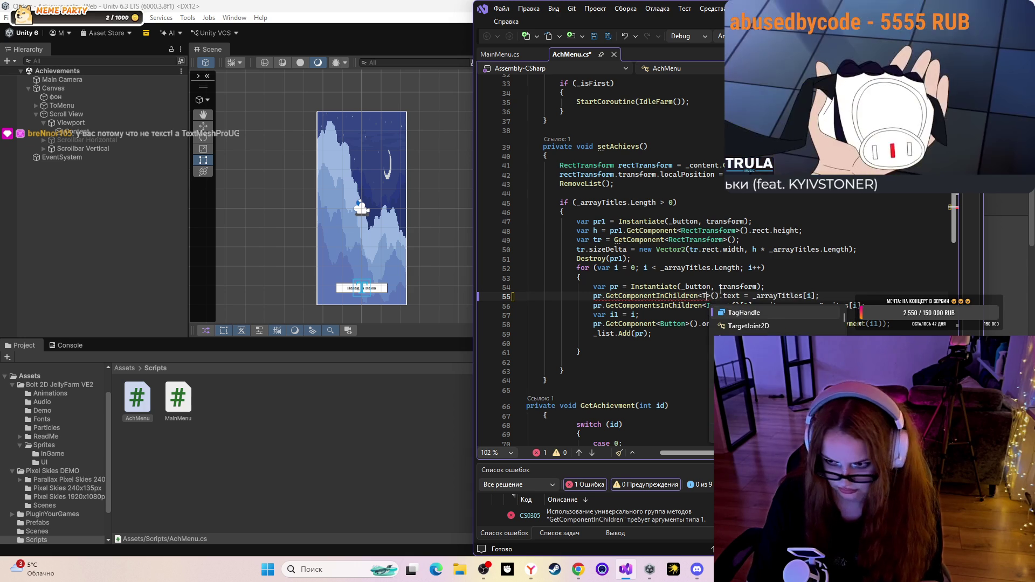
{"action": "type", "text": "xt"}
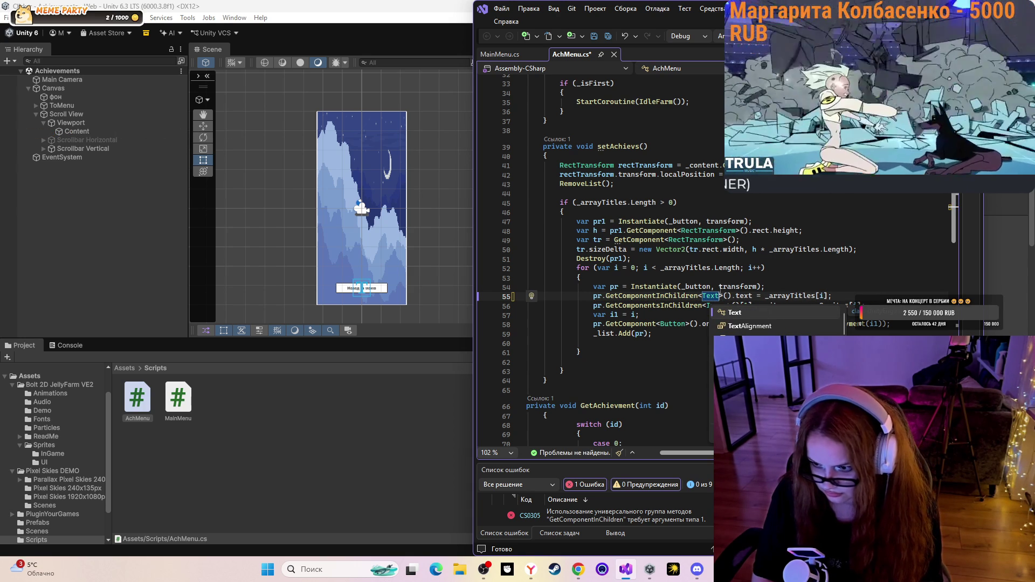
{"action": "type", "text": "M"}
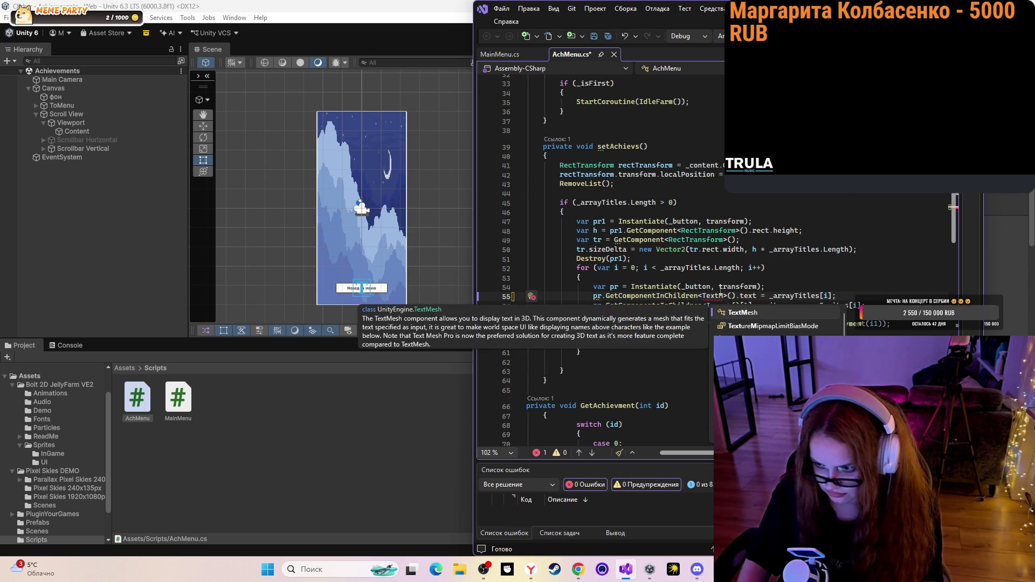
{"action": "scroll", "coordinate": [752, 317], "scroll_direction": "down", "scroll_amount": 2}
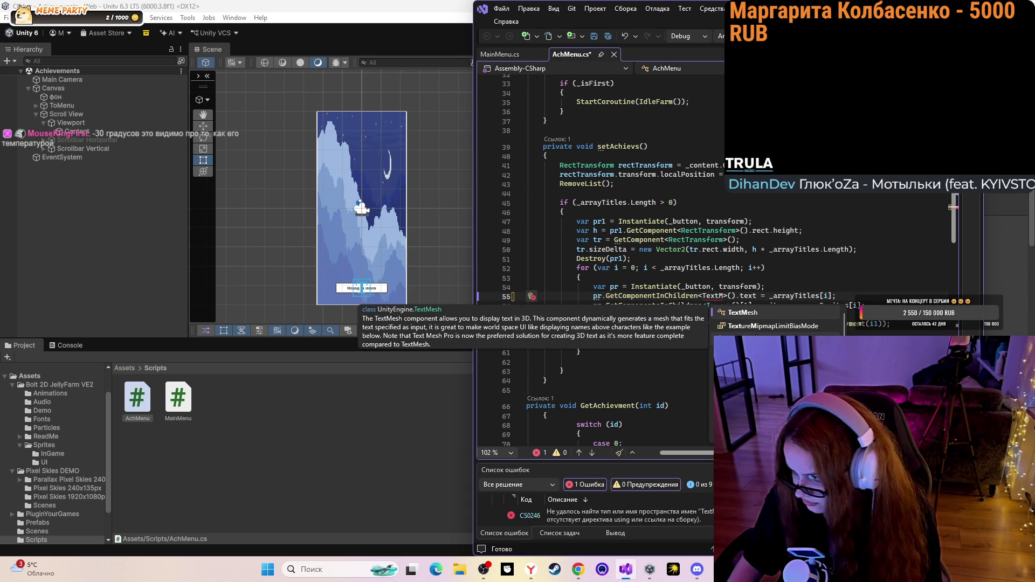
{"action": "scroll", "coordinate": [756, 313], "scroll_direction": "up", "scroll_amount": 2}
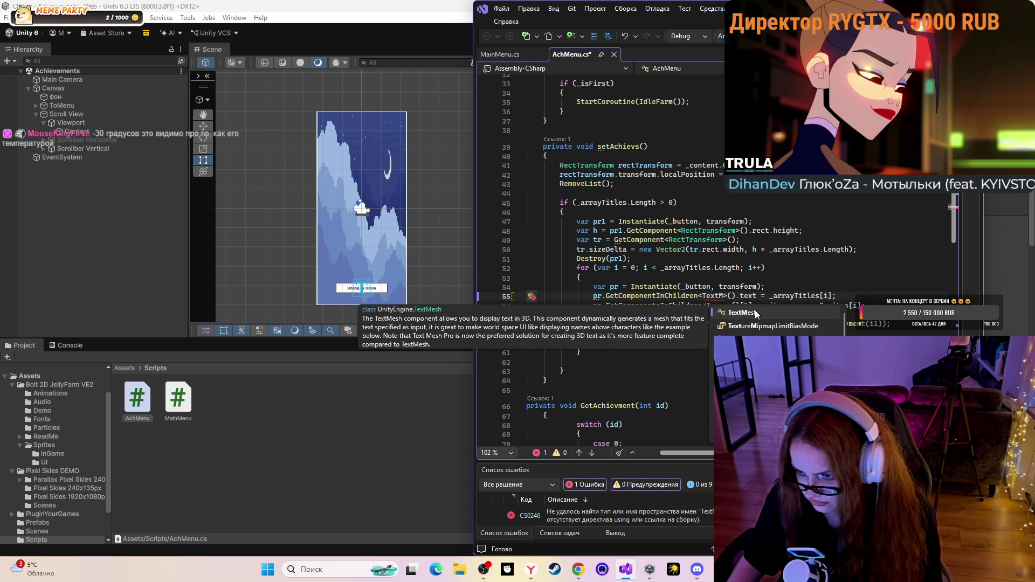
{"action": "double_click", "coordinate": [755, 312]}
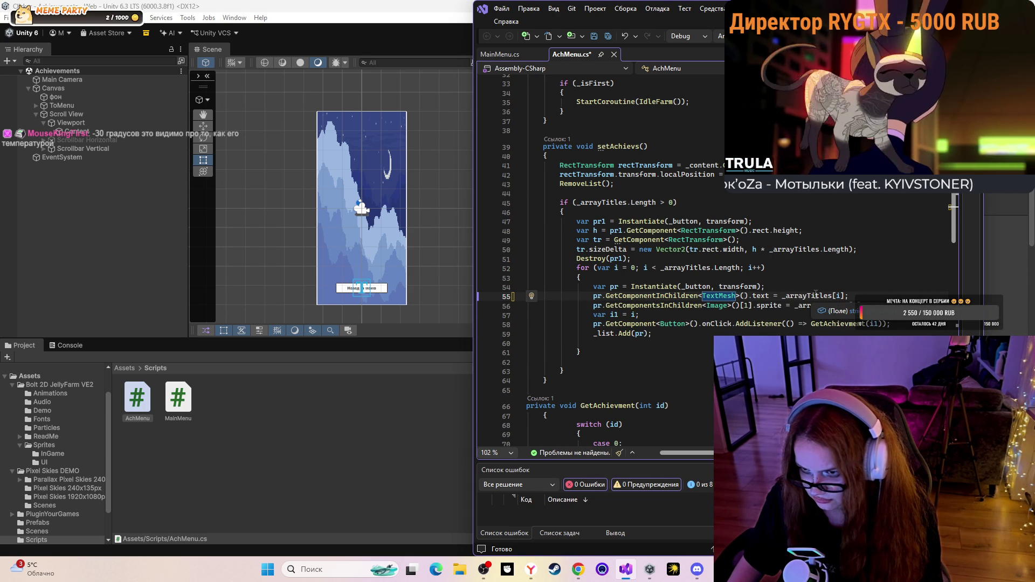
Scroll through AchMenu.cs, then bring up MainMenu.cs
{"action": "scroll", "coordinate": [817, 293], "scroll_direction": "up", "scroll_amount": 4}
{"action": "scroll", "coordinate": [816, 293], "scroll_direction": "up", "scroll_amount": 7}
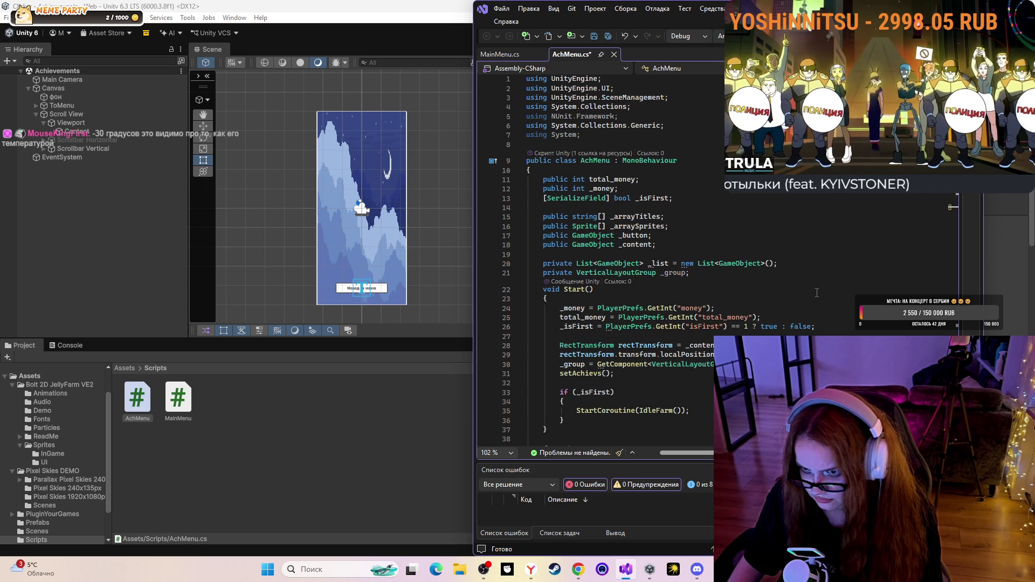
{"action": "scroll", "coordinate": [817, 292], "scroll_direction": "down", "scroll_amount": 3}
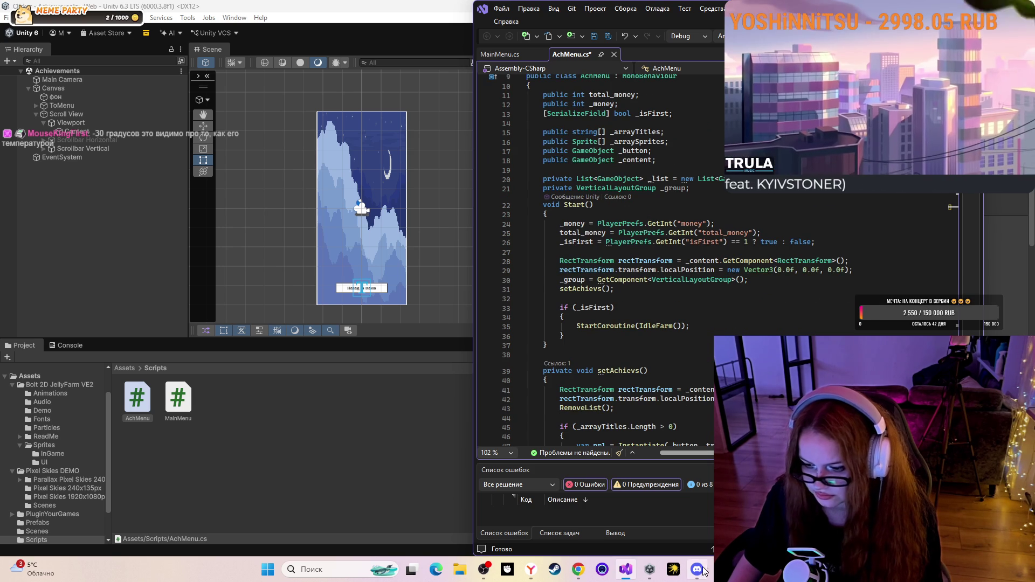
{"action": "scroll", "coordinate": [595, 259], "scroll_direction": "down", "scroll_amount": 4}
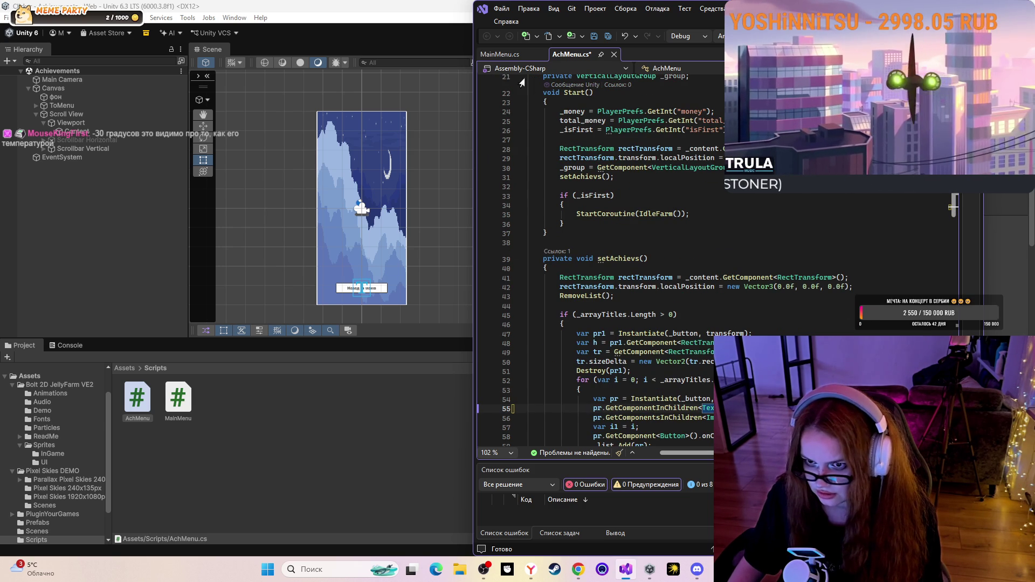
{"action": "left_click", "coordinate": [517, 57]}
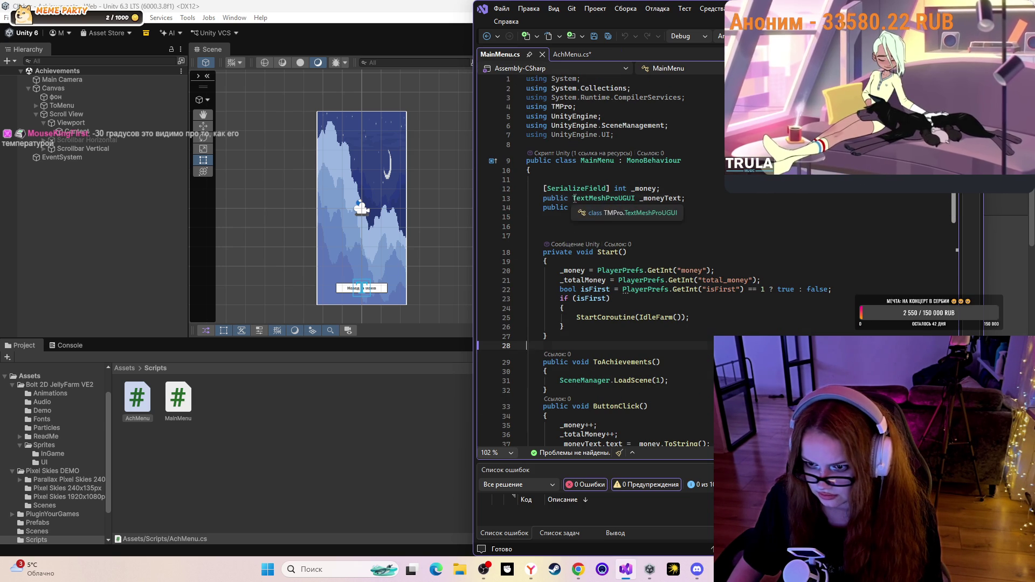
Copy the TextMeshProUGUI type name from line 13 of MainMenu.cs
{"action": "left_click_drag", "start_coordinate": [573, 199], "coordinate": [637, 197]}
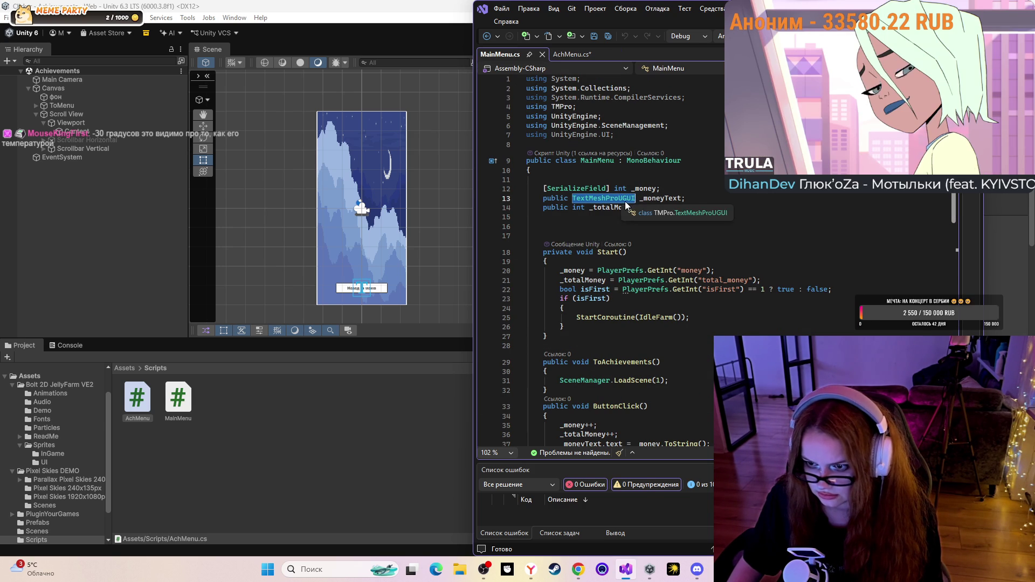
{"action": "right_click", "coordinate": [626, 203]}
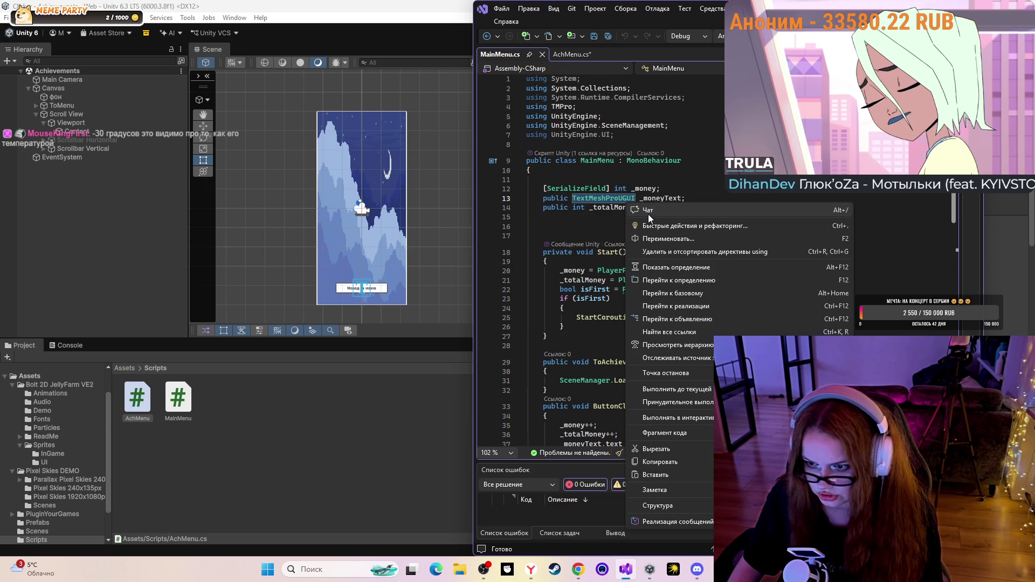
{"action": "left_click", "coordinate": [679, 460]}
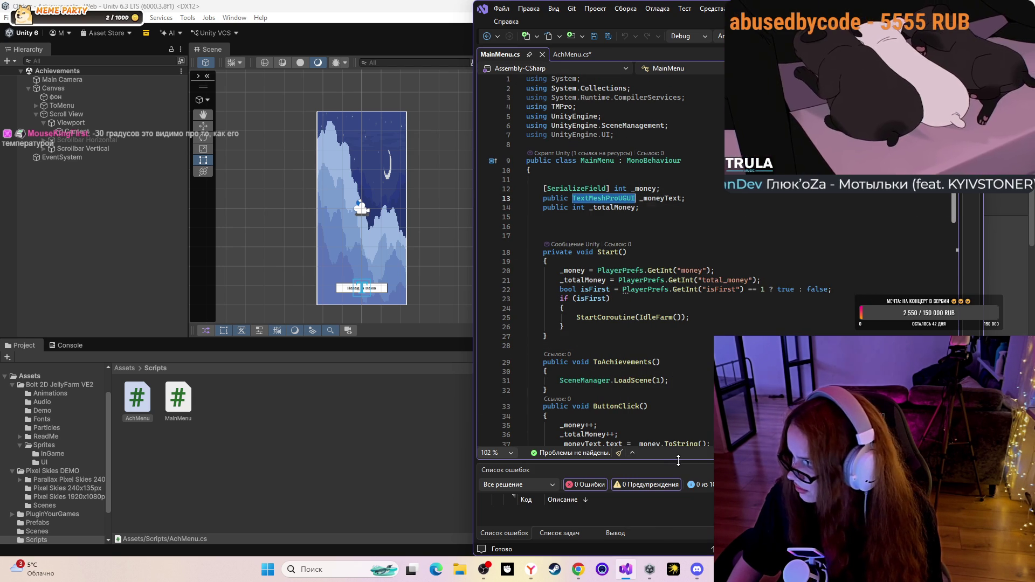
Replace TextMesh with TextMeshProUGUI on line 55 of AchMenu.cs and save the file
{"action": "left_click", "coordinate": [578, 53]}
{"action": "scroll", "coordinate": [653, 203], "scroll_direction": "down", "scroll_amount": 4}
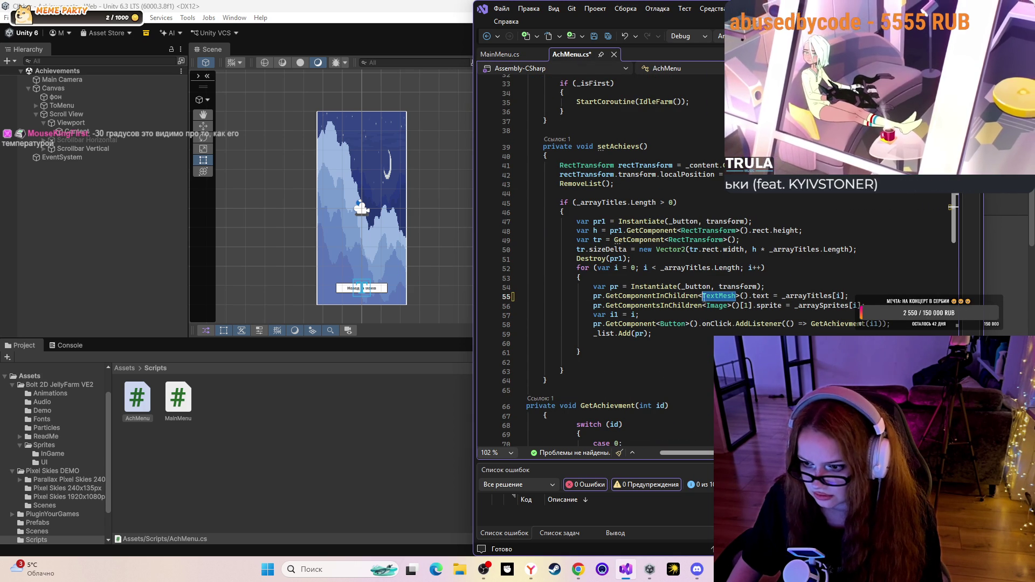
{"action": "mouse_move", "coordinate": [706, 298]}
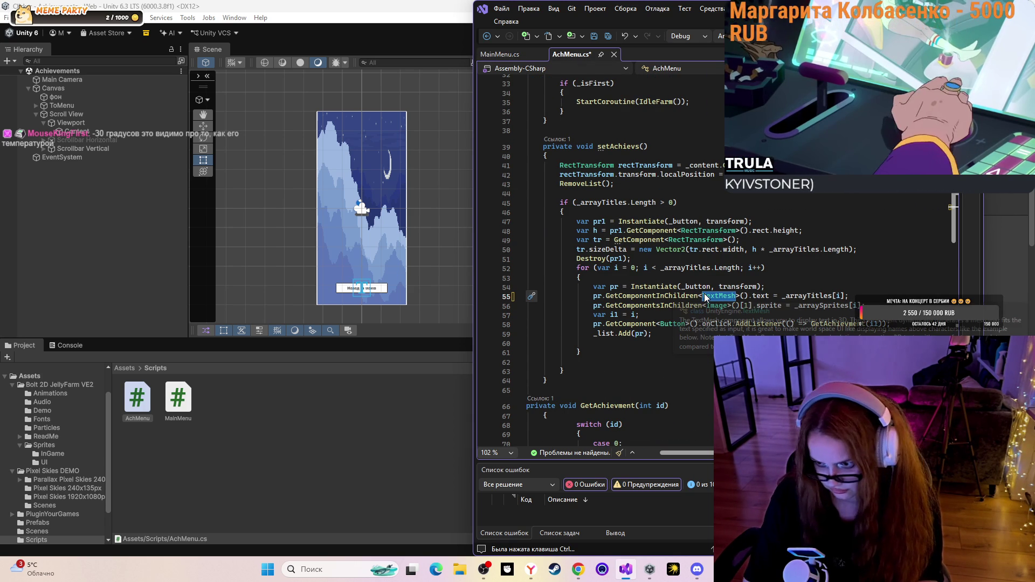
{"action": "key", "text": "ctrl+b"}
{"action": "type", "text": "TextMeshProUGUI"}
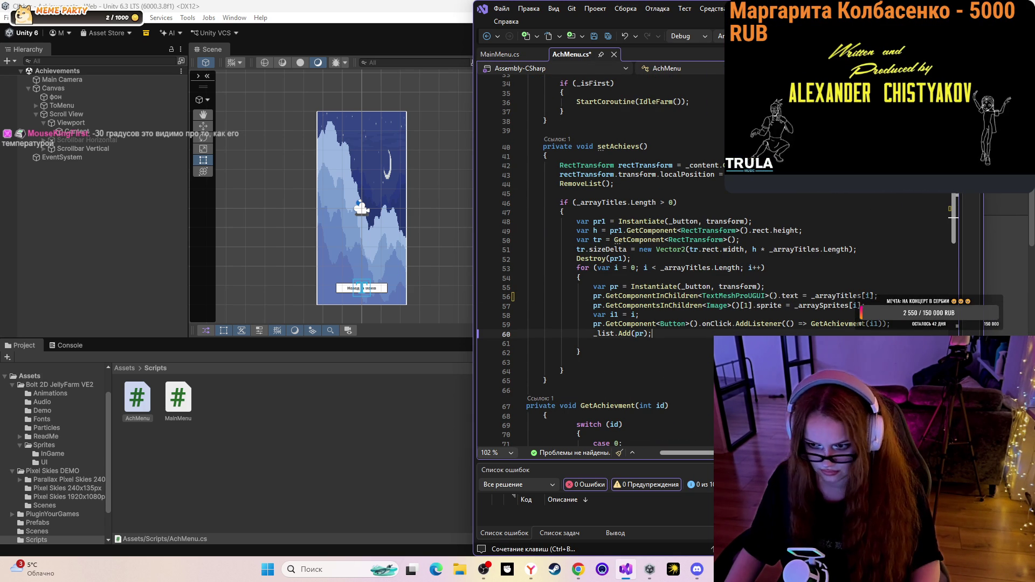
{"action": "key", "text": "ctrl+s"}
{"action": "left_click", "coordinate": [545, 381]}
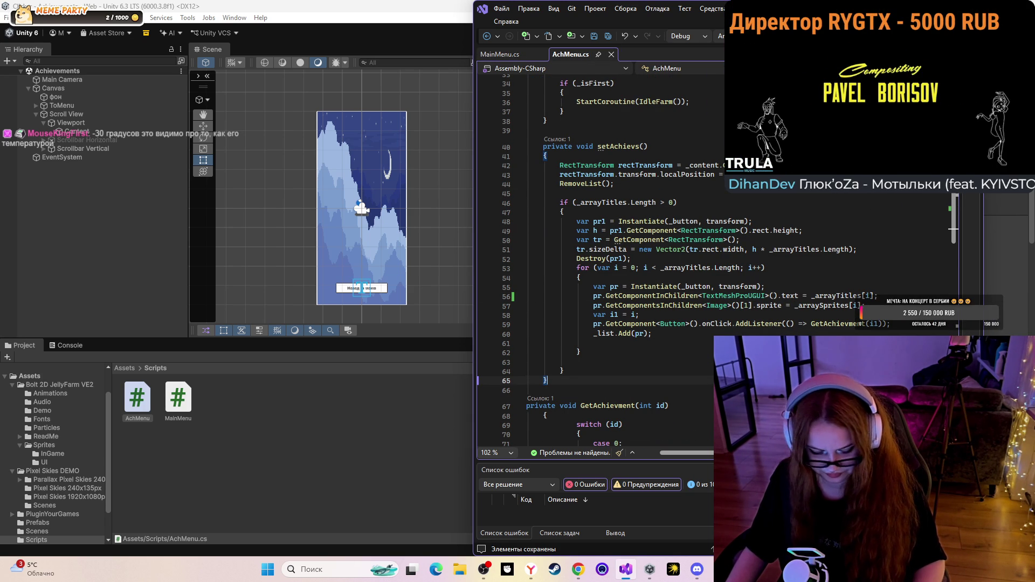
{"action": "scroll", "coordinate": [593, 259], "scroll_direction": "down", "scroll_amount": 12}
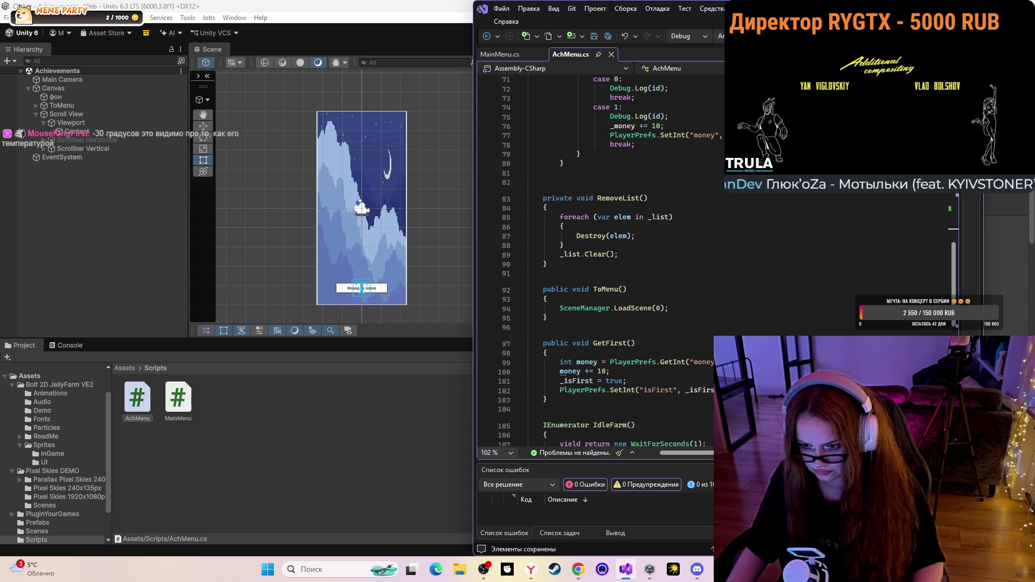
Return to Unity so the scripts recompile, then close the Amnezia window from the taskbar
{"action": "left_click", "coordinate": [280, 423]}
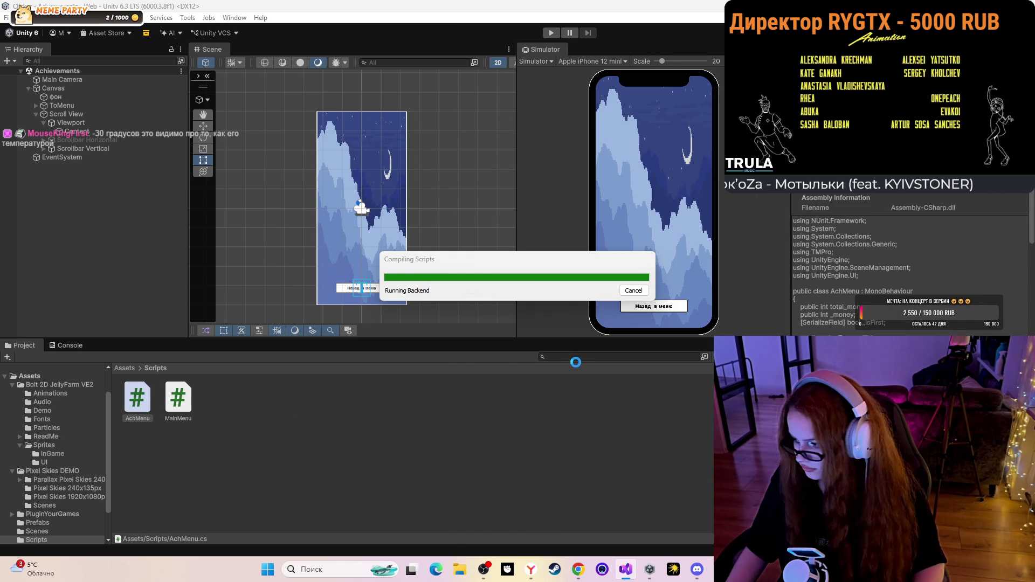
{"action": "left_click", "coordinate": [473, 476]}
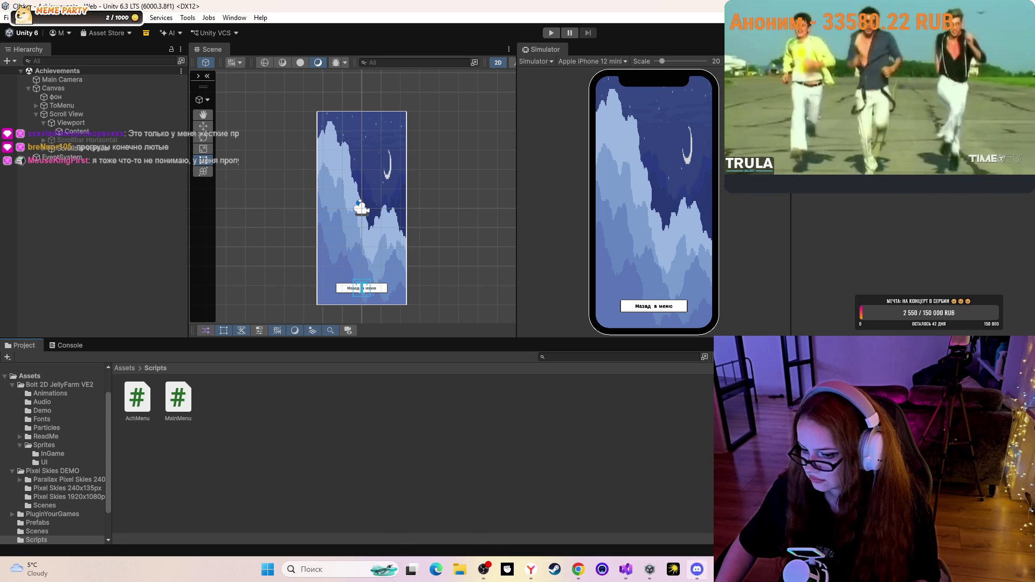
{"action": "right_click", "coordinate": [721, 569]}
{"action": "left_click", "coordinate": [682, 540]}
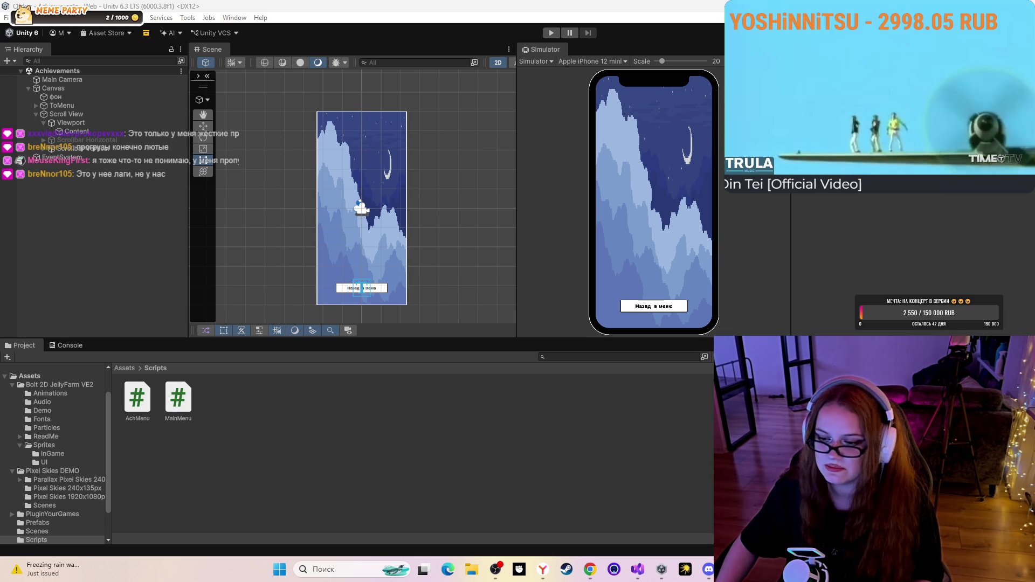
Frame the Main Camera, then open the Game scene from Assets > Scenes
{"action": "left_click", "coordinate": [54, 79]}
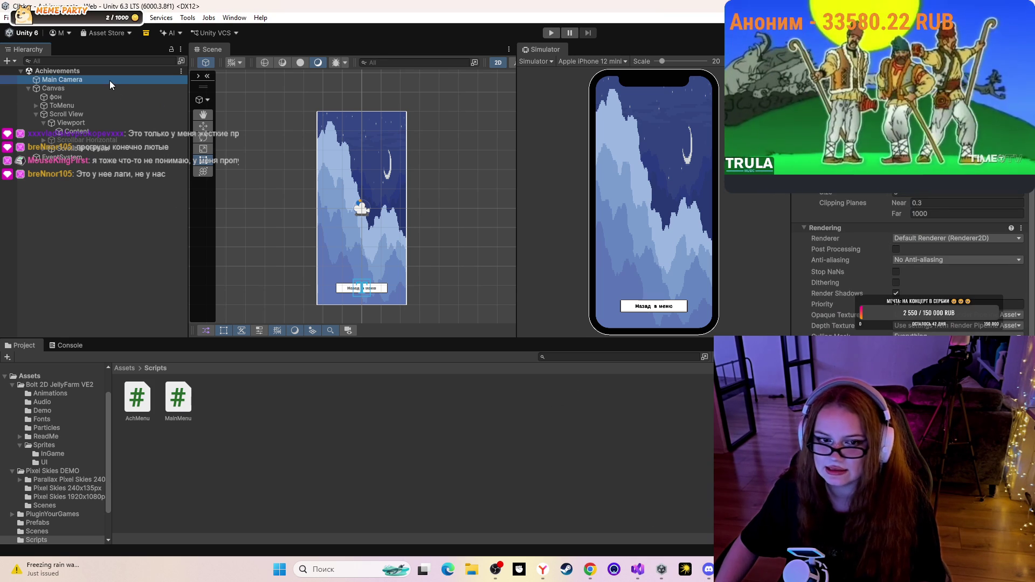
{"action": "key", "text": "f"}
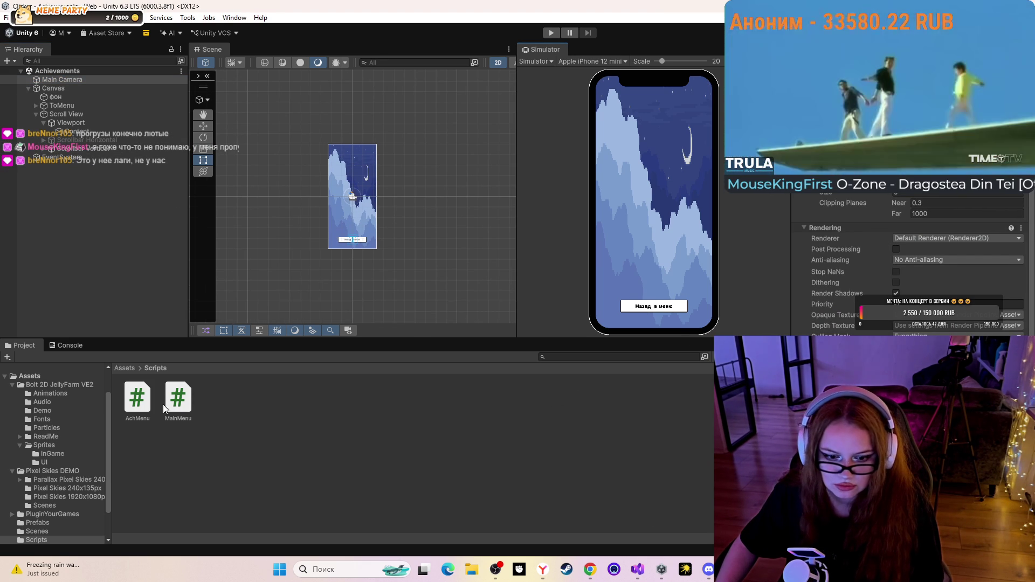
{"action": "left_click", "coordinate": [132, 368]}
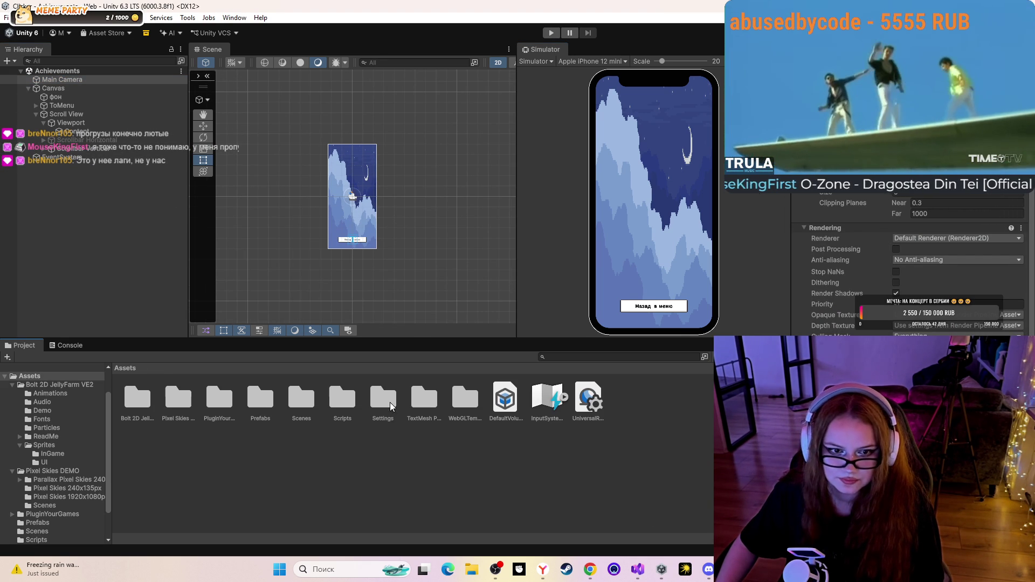
{"action": "left_click", "coordinate": [290, 399]}
{"action": "double_click", "coordinate": [290, 399]}
{"action": "double_click", "coordinate": [181, 393]}
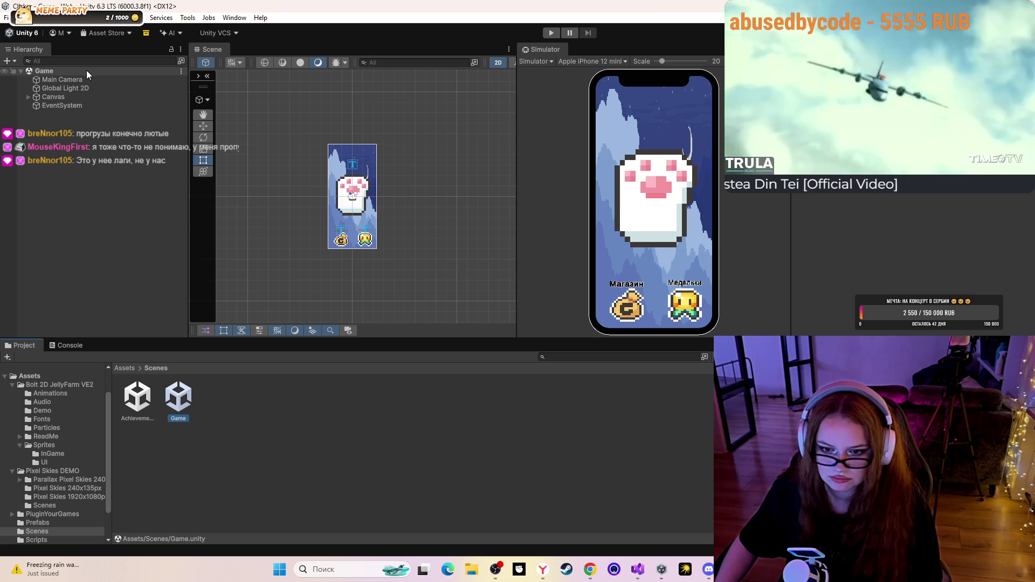
Play the Game scene, tap the paw, open Achievements, check the IndexOutOfRangeException, then stop
{"action": "left_click", "coordinate": [550, 34]}
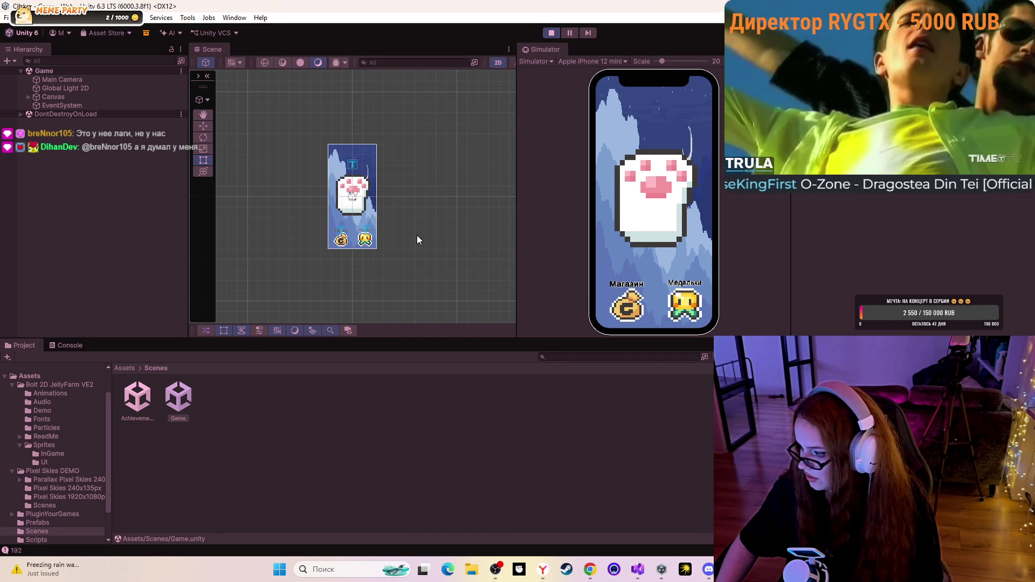
{"action": "left_click", "coordinate": [665, 204]}
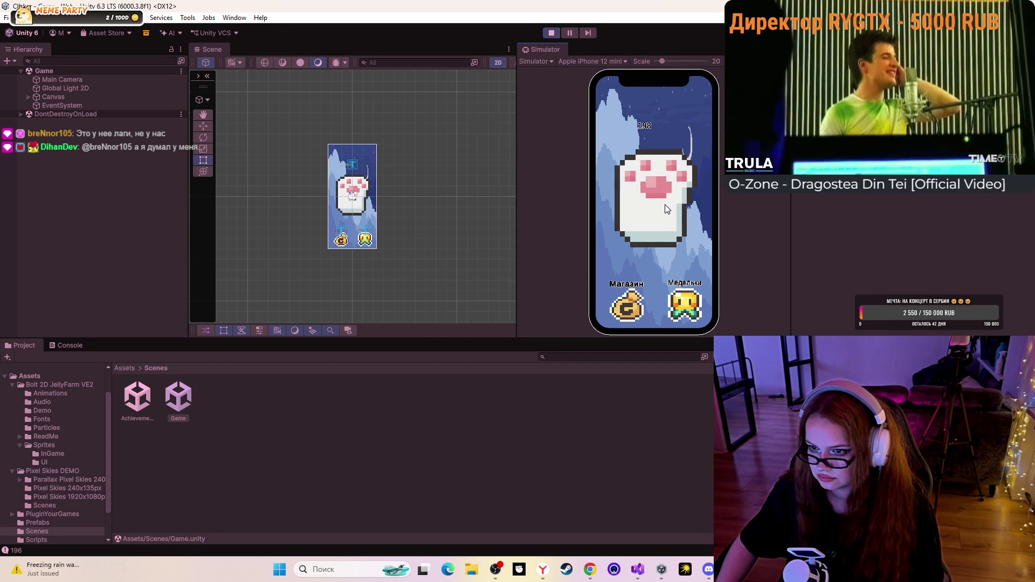
{"action": "left_click", "coordinate": [678, 312]}
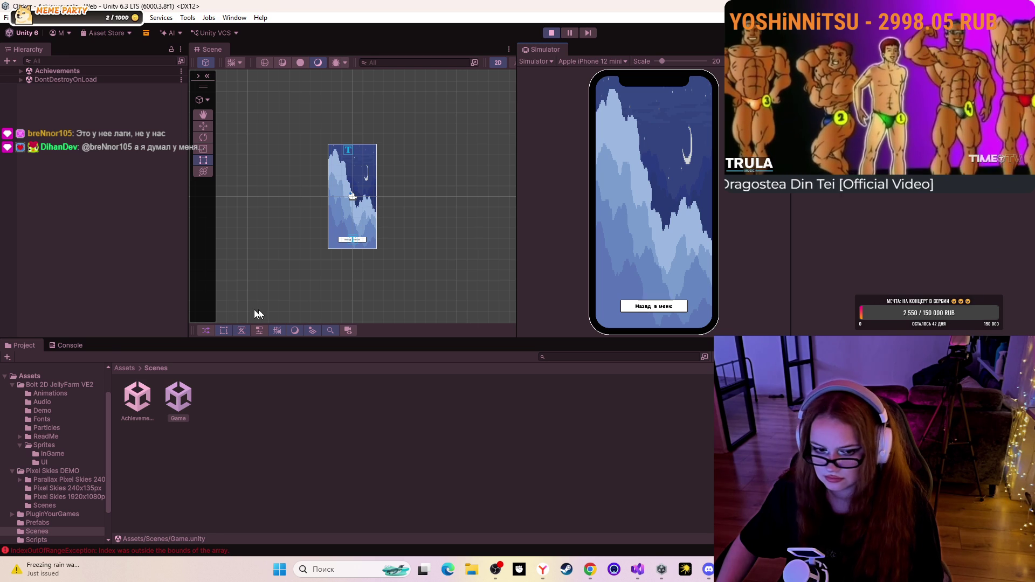
{"action": "left_click", "coordinate": [64, 346]}
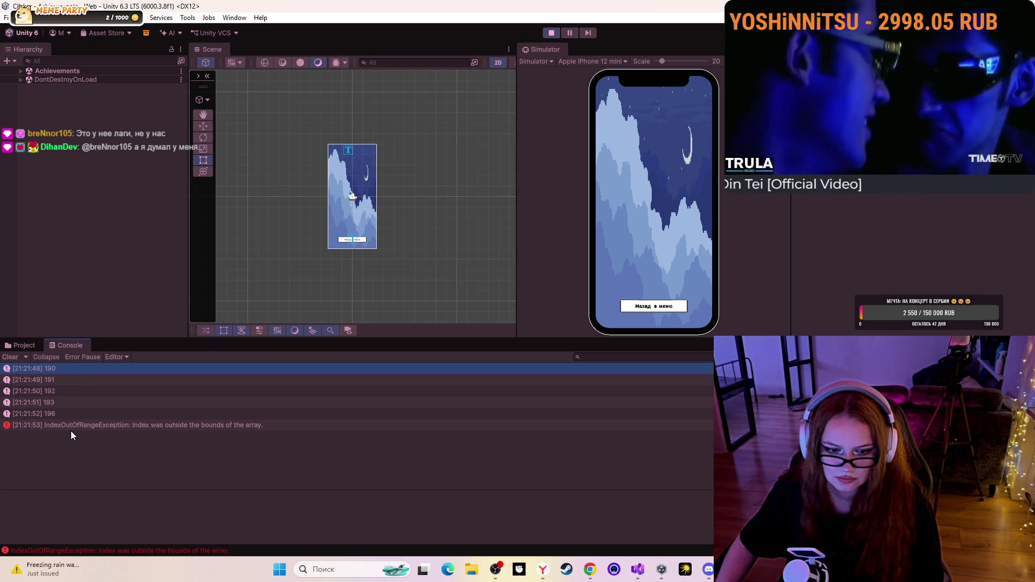
{"action": "left_click", "coordinate": [558, 32]}
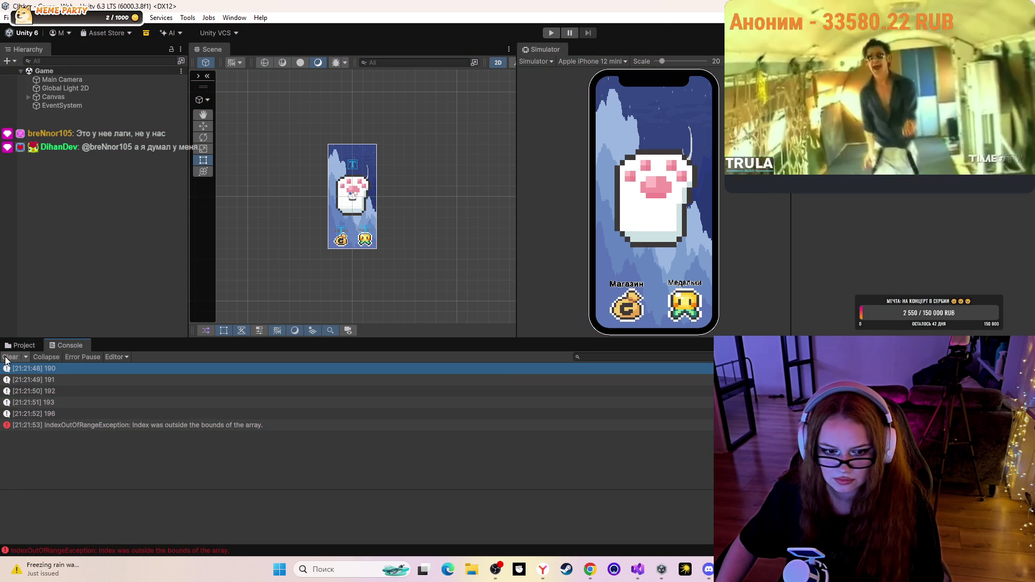
Clear all Console messages and enter Play mode on the Game scene again
{"action": "left_click", "coordinate": [10, 357]}
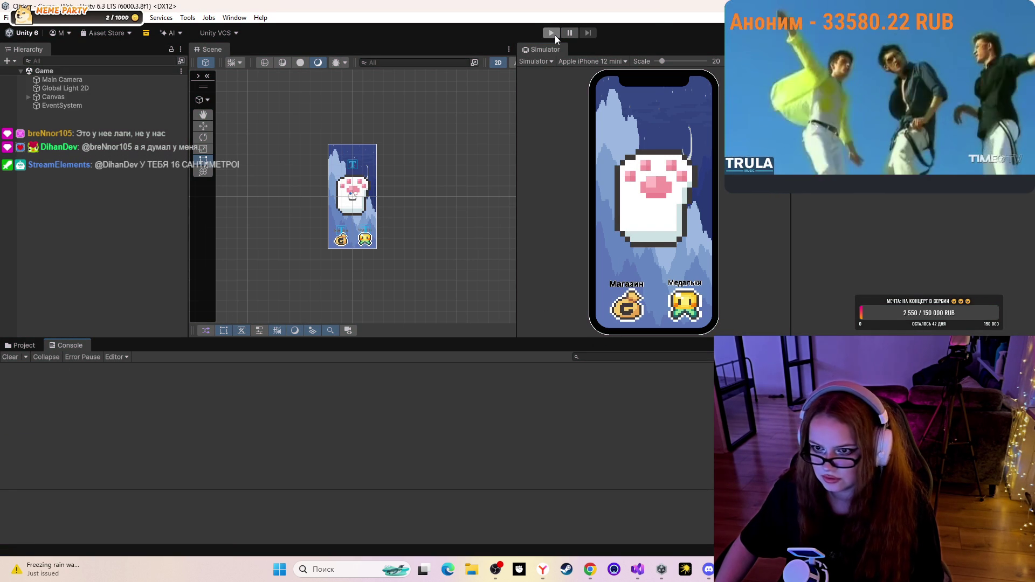
{"action": "left_click", "coordinate": [552, 33]}
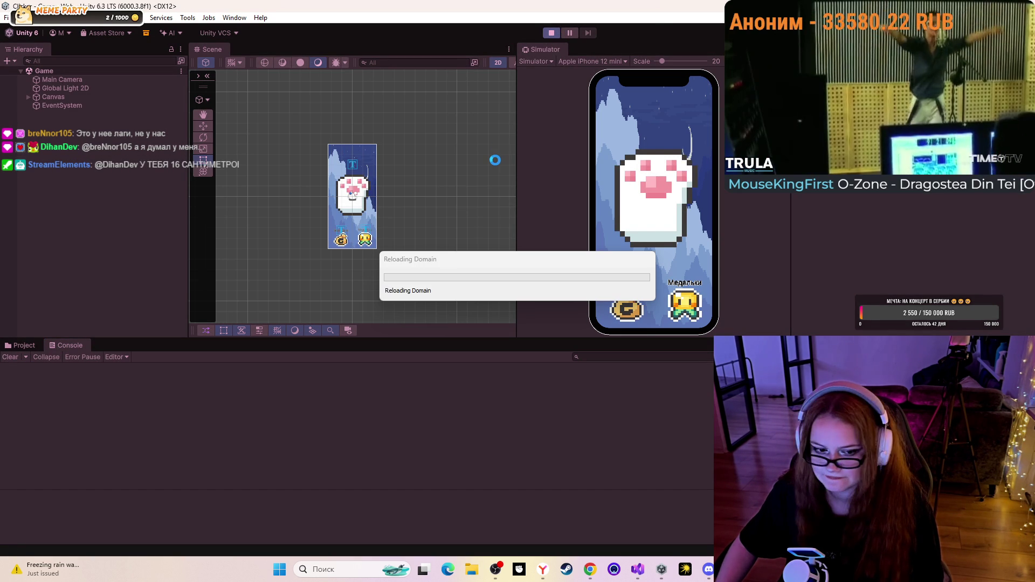